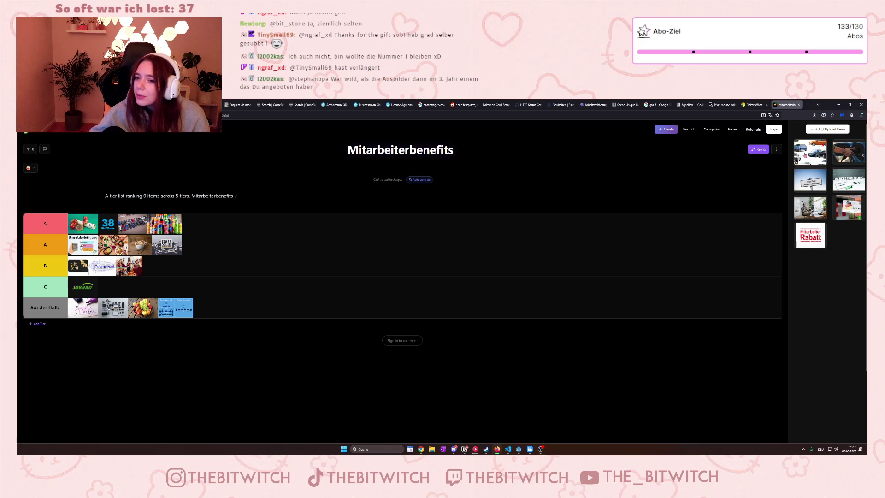
# Place the parked cars image in tier B, then drag the next unranked benefit image into the tiers.
pyautogui.moveTo(804, 155)
pyautogui.mouseDown()
pyautogui.moveTo(519, 251)
pyautogui.moveTo(260, 286)
pyautogui.moveTo(166, 288)
pyautogui.mouseUp()
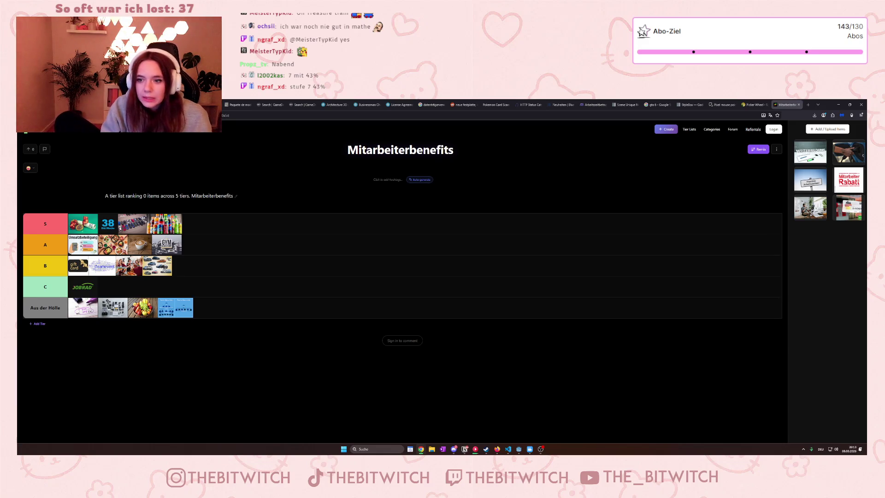
pyautogui.moveTo(810, 207)
pyautogui.mouseDown()
pyautogui.moveTo(215, 252)
pyautogui.moveTo(207, 225)
pyautogui.mouseUp()
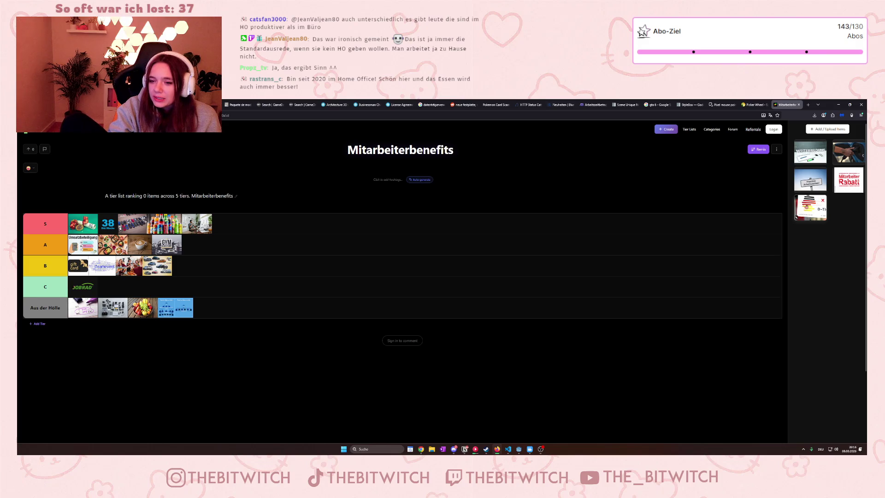
# Move the D-Ticket image from the item panel to the end of tier S.
pyautogui.moveTo(819, 213)
pyautogui.mouseDown()
pyautogui.moveTo(634, 250)
pyautogui.moveTo(287, 262)
pyautogui.moveTo(263, 243)
pyautogui.mouseUp()
pyautogui.moveTo(257, 235); pyautogui.dragTo(267, 230)
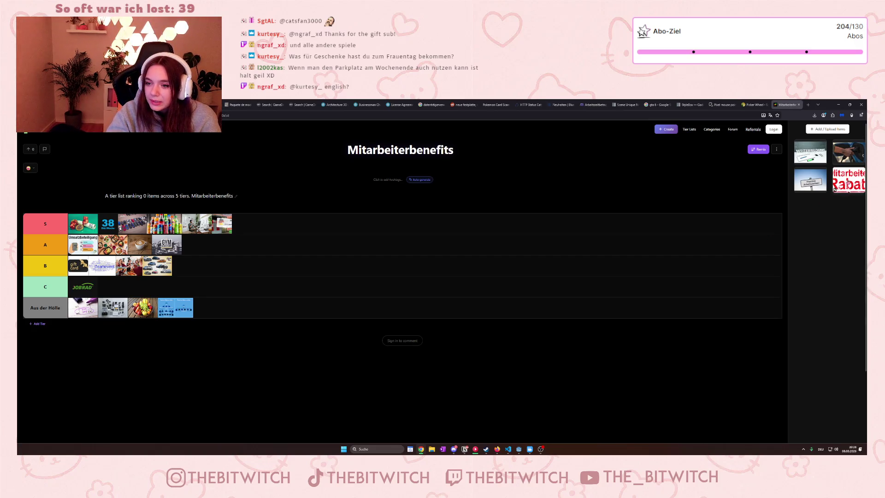
# Drag the Mitarbeiter Rabatt image out of the unranked pool toward the tier list.
pyautogui.moveTo(847, 188)
pyautogui.mouseDown()
pyautogui.moveTo(385, 282)
pyautogui.moveTo(383, 296)
pyautogui.moveTo(303, 304)
pyautogui.moveTo(258, 281)
pyautogui.moveTo(194, 329)
pyautogui.moveTo(217, 283)
pyautogui.mouseUp()
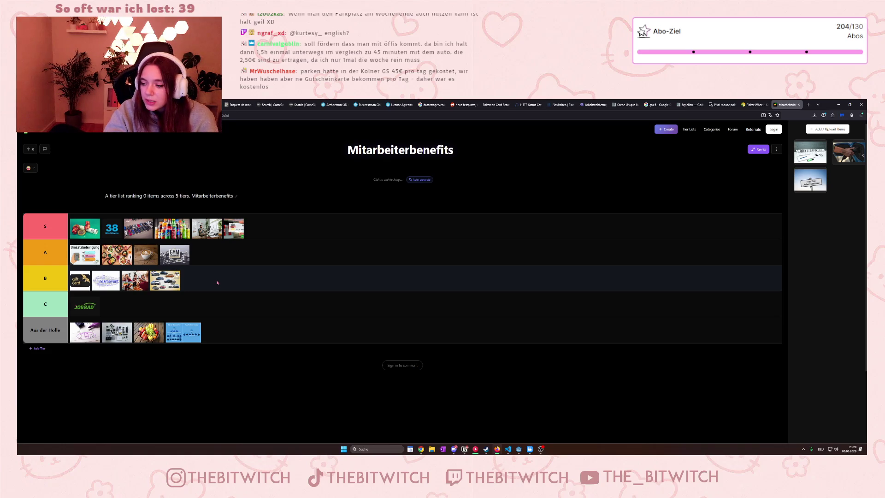
# Drop the Rabatt image into tier B and put the Weiterbildung image in Aus der Hölle.
pyautogui.moveTo(217, 283); pyautogui.dragTo(214, 282)
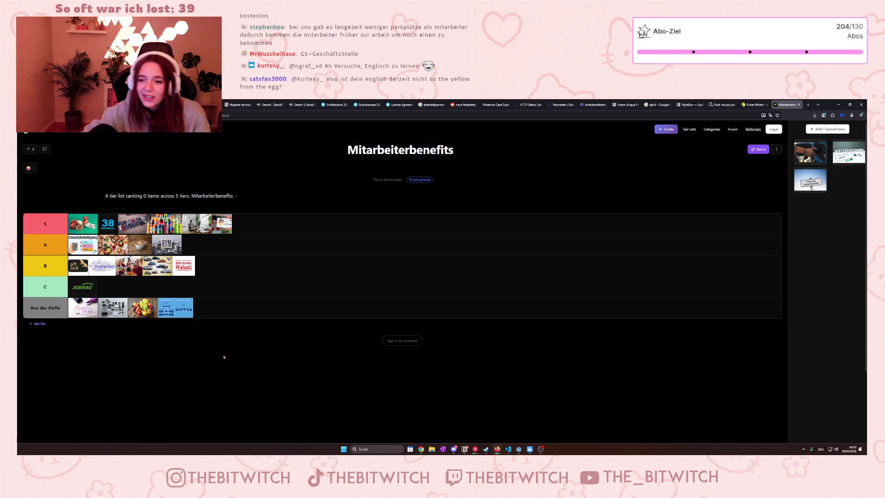
pyautogui.moveTo(857, 156); pyautogui.dragTo(335, 339)
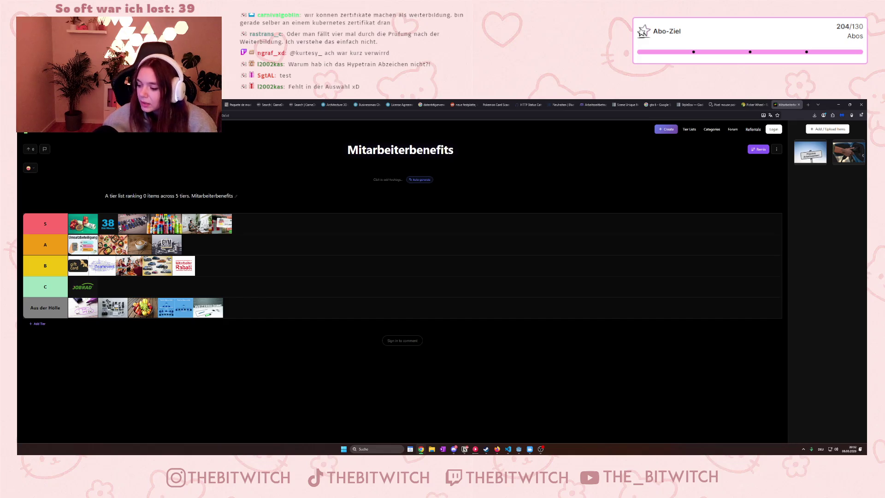
# Drag the next unplaced benefit image up into the top tier.
pyautogui.moveTo(810, 152)
pyautogui.mouseDown()
pyautogui.moveTo(553, 216)
pyautogui.moveTo(373, 235)
pyautogui.moveTo(361, 216)
pyautogui.mouseUp()
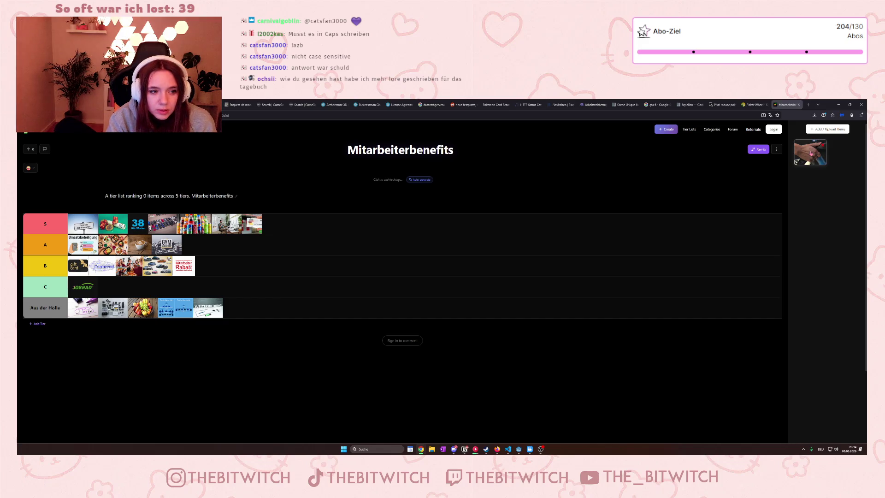
# Rank the last unplaced image, then snip a region of the tier list with Win+Shift+S.
pyautogui.moveTo(811, 153)
pyautogui.mouseDown()
pyautogui.moveTo(808, 166)
pyautogui.moveTo(332, 279)
pyautogui.moveTo(226, 257)
pyautogui.moveTo(223, 272)
pyautogui.moveTo(223, 254)
pyautogui.moveTo(221, 280)
pyautogui.mouseUp()
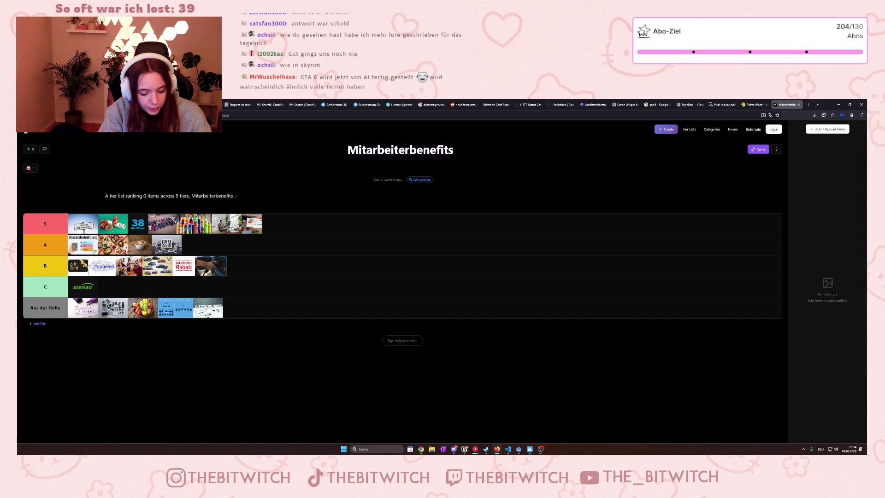
pyautogui.press('super+shift+s')
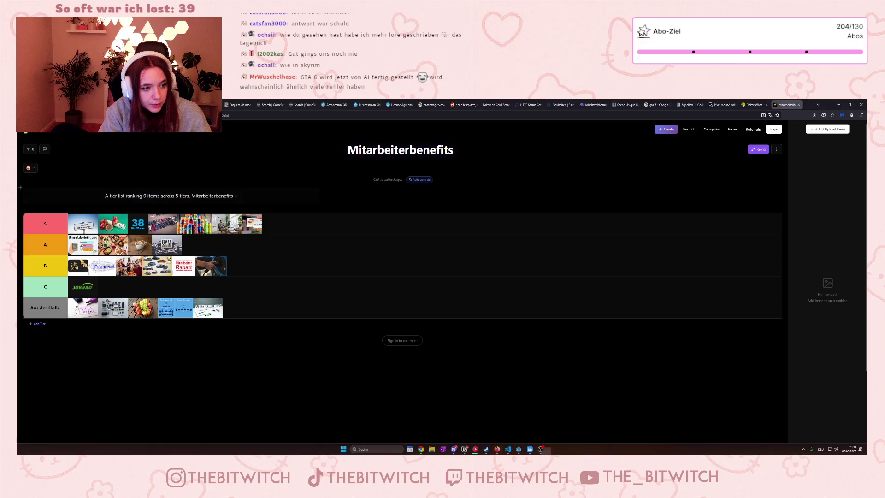
pyautogui.moveTo(20, 180)
pyautogui.mouseDown()
pyautogui.moveTo(270, 339)
pyautogui.moveTo(293, 324)
pyautogui.mouseUp()
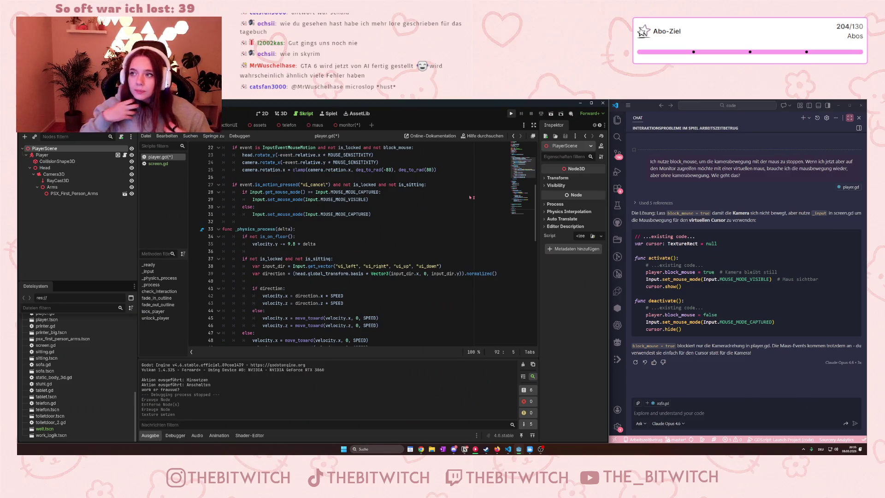
# Run the first-person office game project with F5.
pyautogui.press('F5')
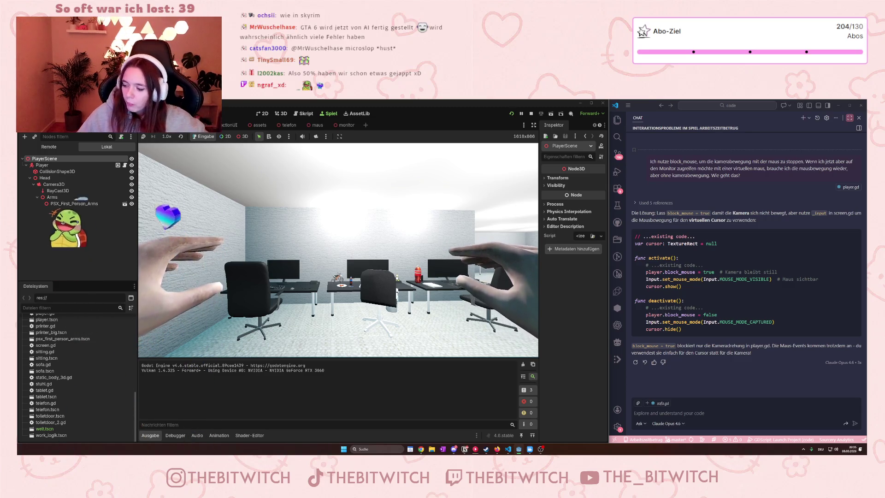
# Walk to a desk, sit at its monitor, exit the monitor view, then stop the game with F8.
pyautogui.press('w')
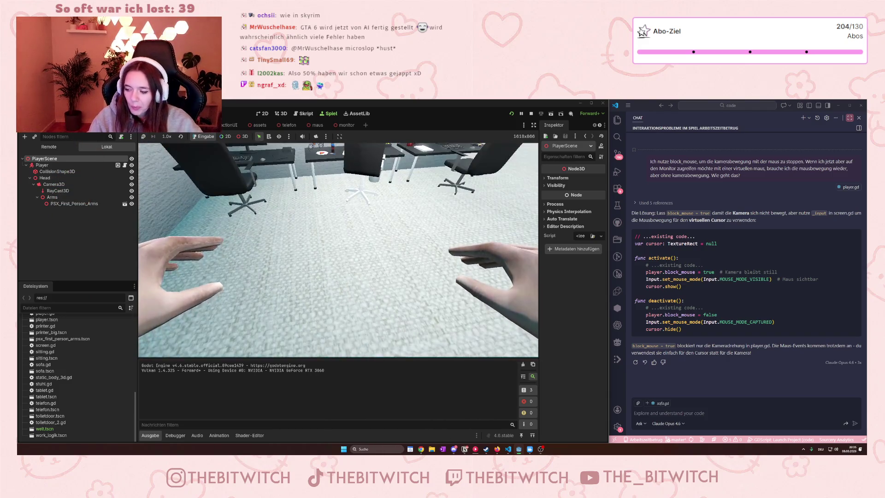
pyautogui.press('w')
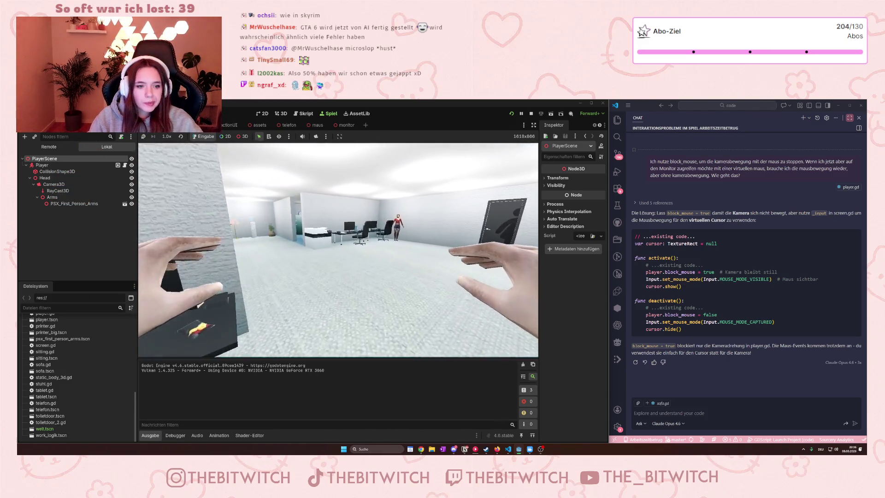
pyautogui.press('e')
pyautogui.press('e')
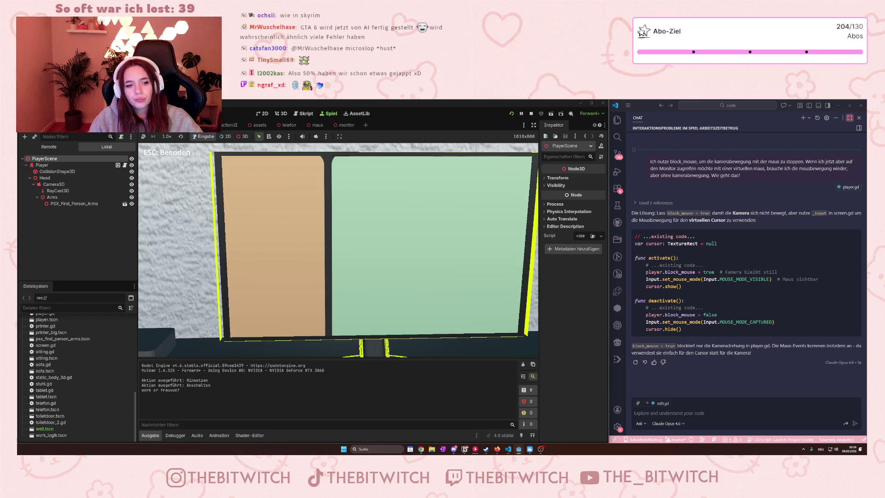
pyautogui.press('Escape')
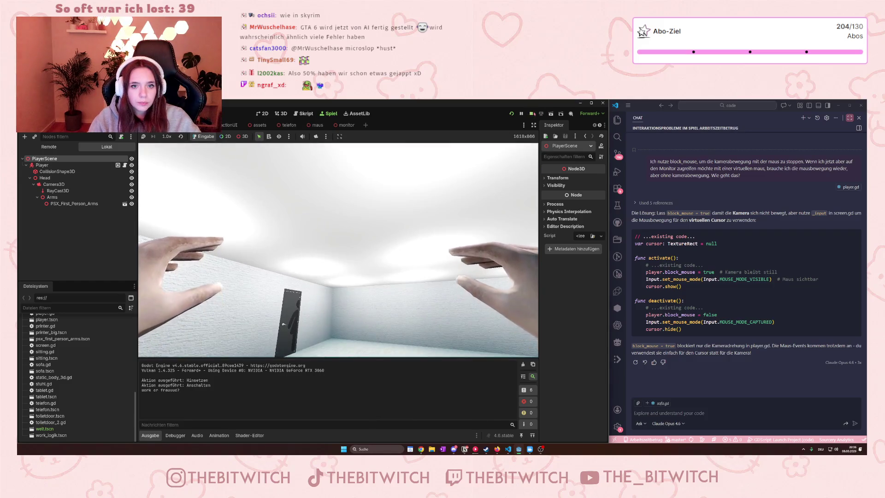
pyautogui.press('F8')
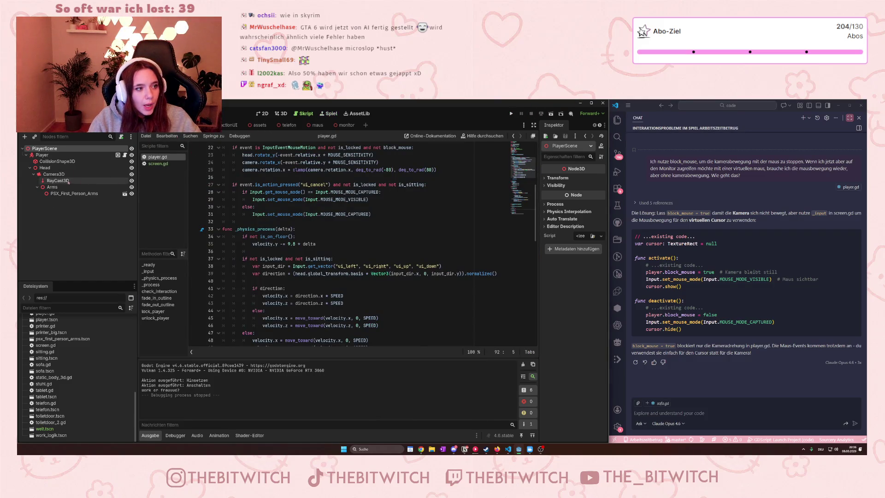
pyautogui.scroll(-14, 269, 280)
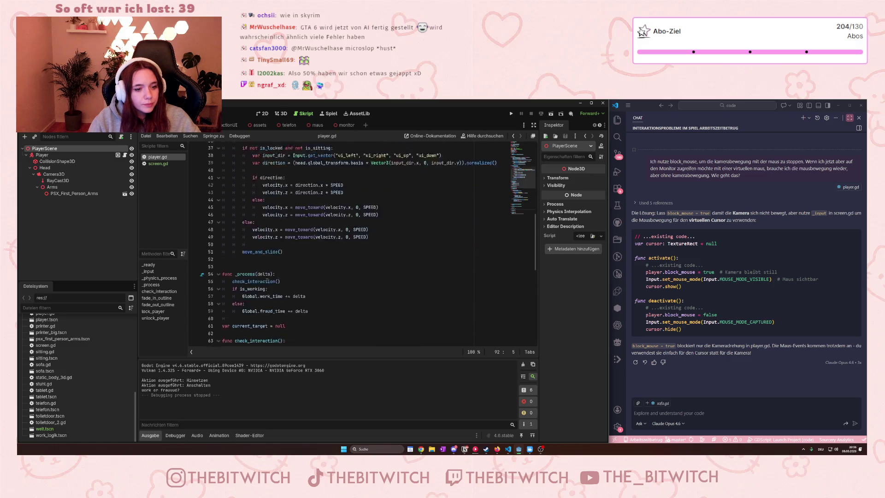
pyautogui.scroll(2, 251, 287)
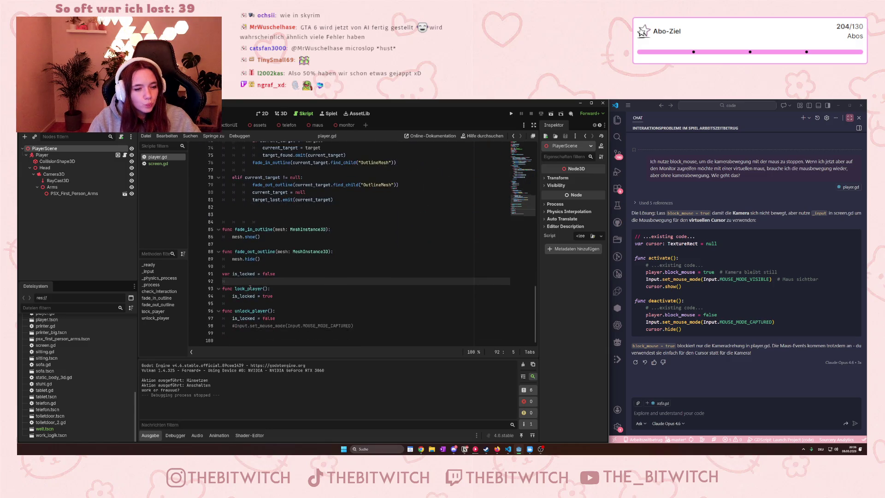
pyautogui.scroll(3, 250, 281)
pyautogui.scroll(5, 247, 279)
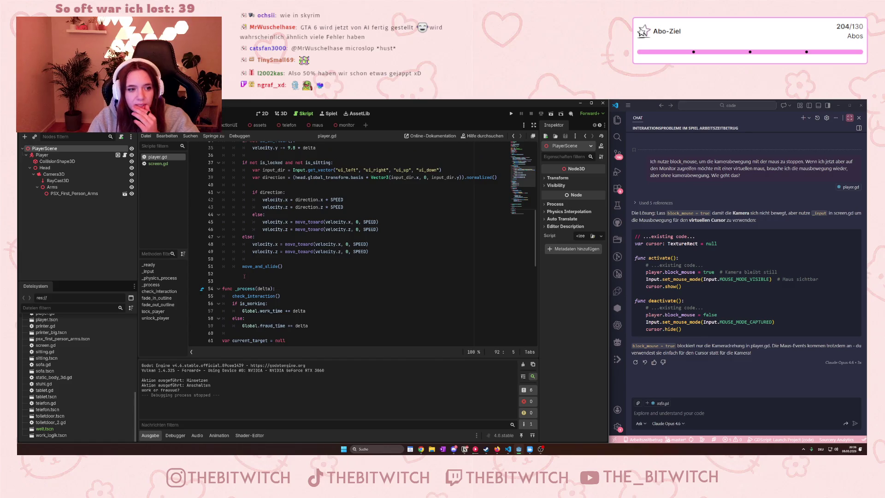
pyautogui.scroll(4, 244, 276)
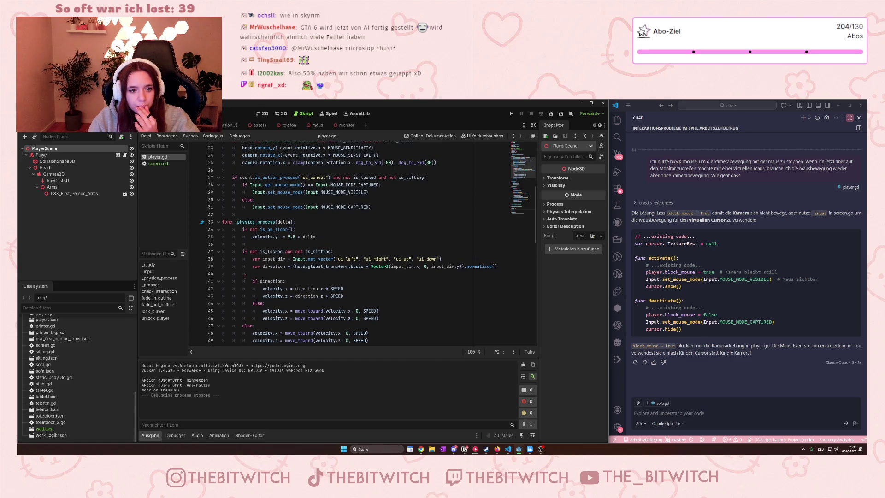
pyautogui.scroll(4, 245, 276)
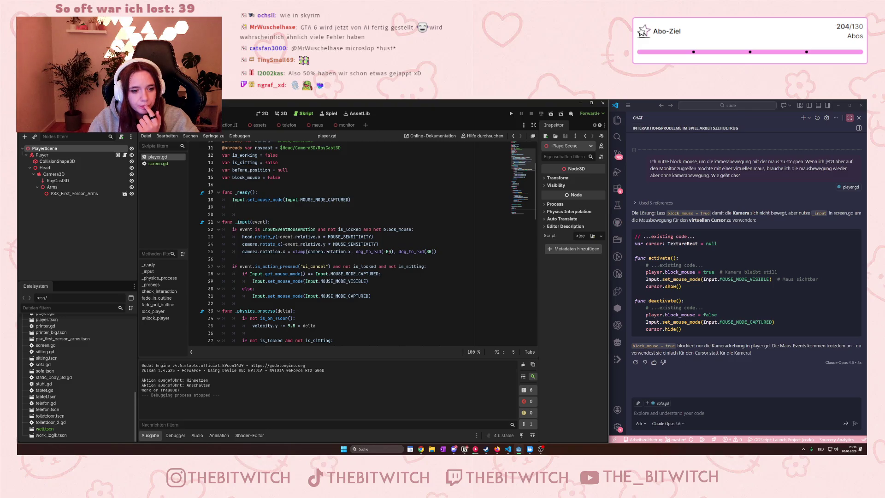
pyautogui.moveTo(265, 253)
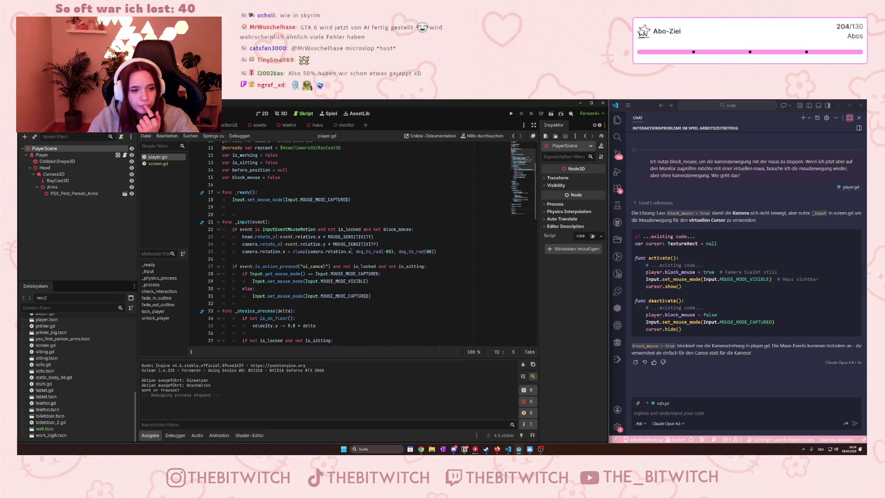
pyautogui.moveTo(382, 252)
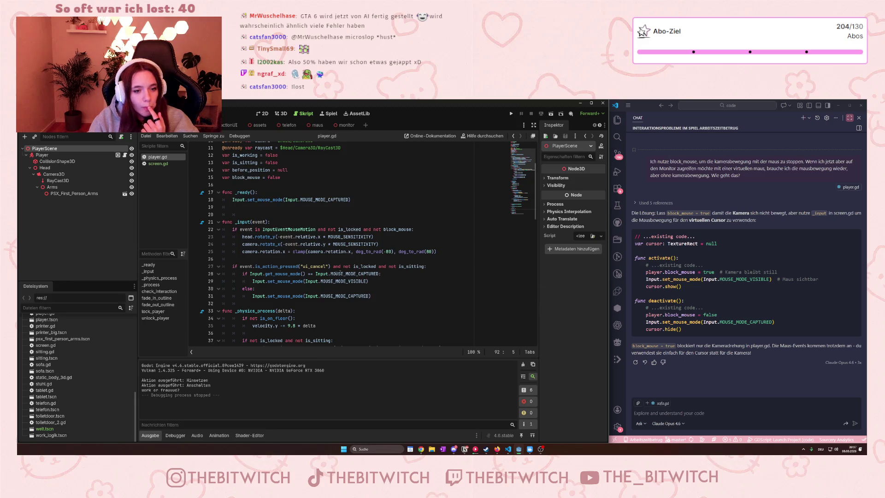
pyautogui.scroll(-4, 298, 272)
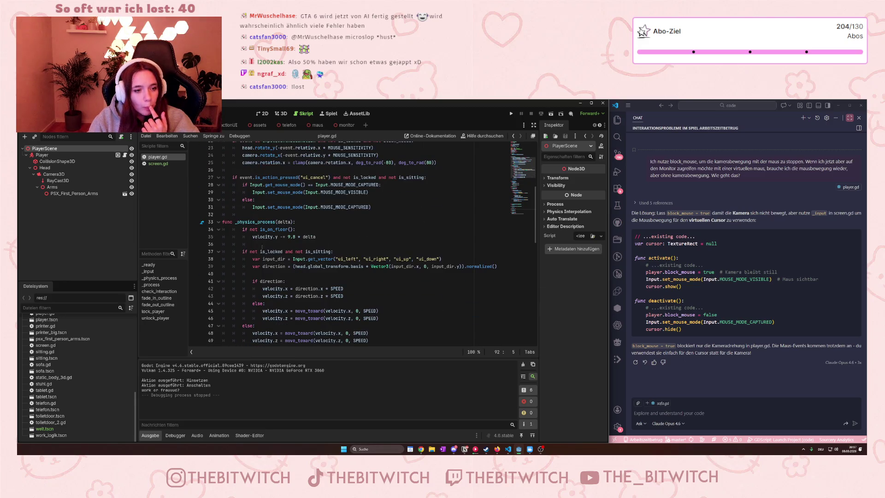
pyautogui.scroll(-2, 316, 277)
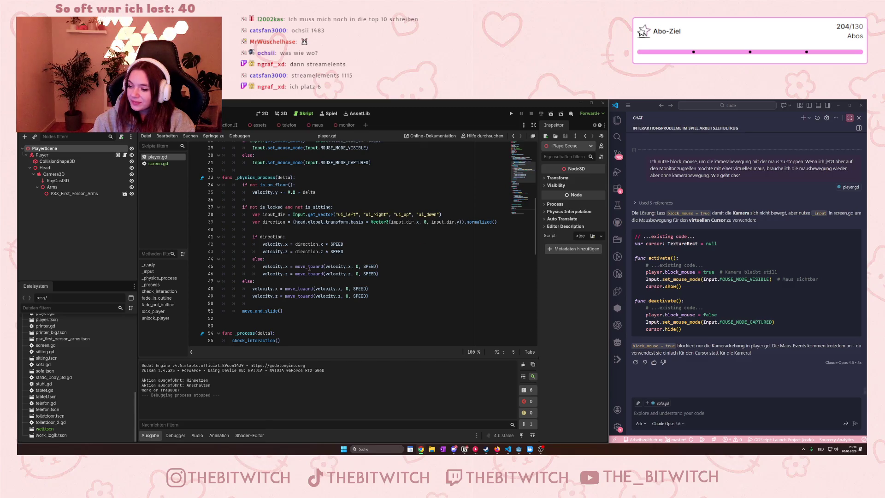
pyautogui.scroll(5, 354, 211)
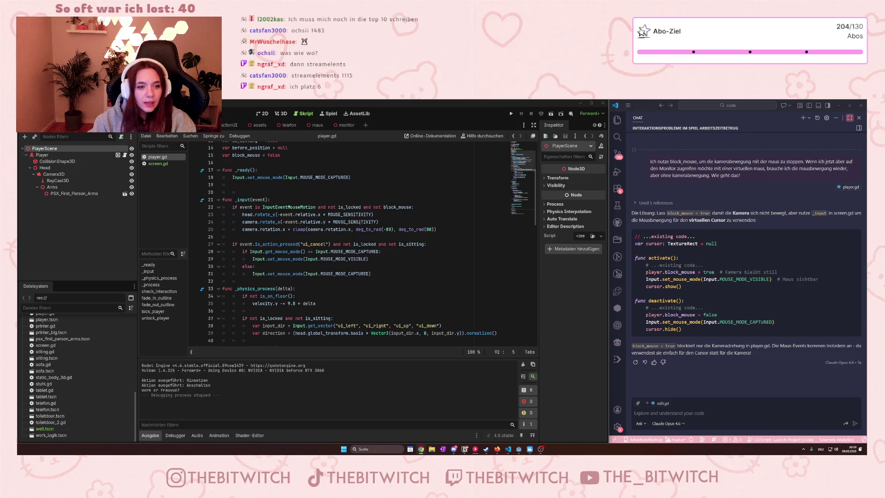
pyautogui.scroll(-1, 360, 221)
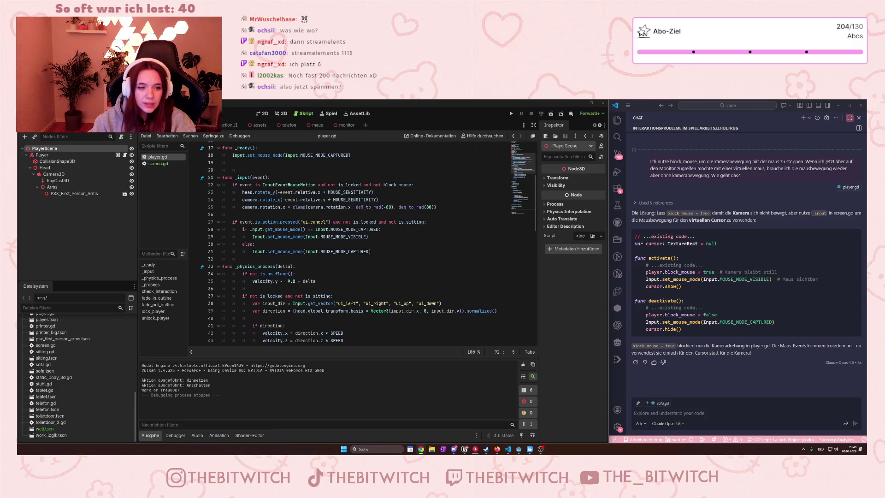
pyautogui.scroll(-5, 359, 244)
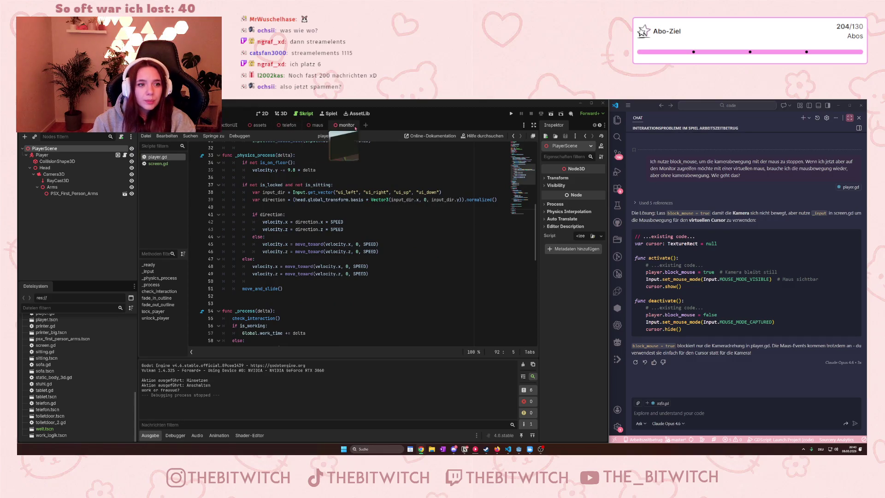
# Switch from the monitor scene to the office scene and open the monitor node's attached script.
pyautogui.click(351, 126)
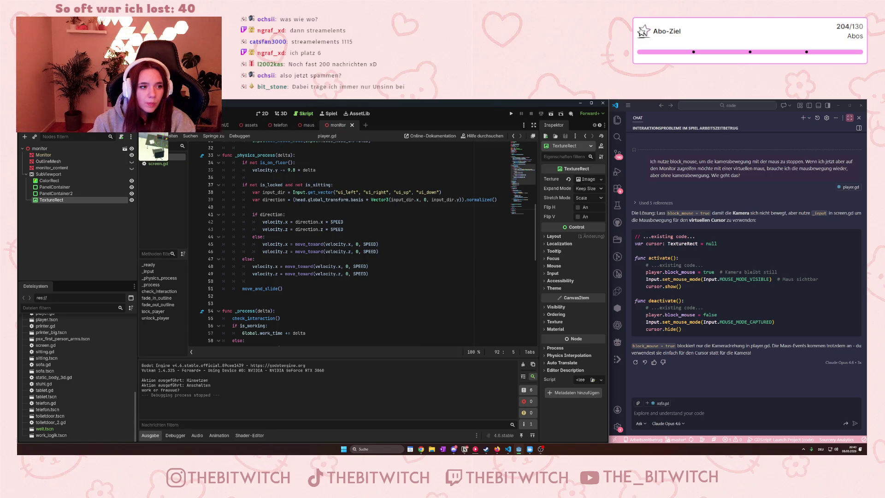
pyautogui.hotkey('ctrl', 'shift', 'Tab')
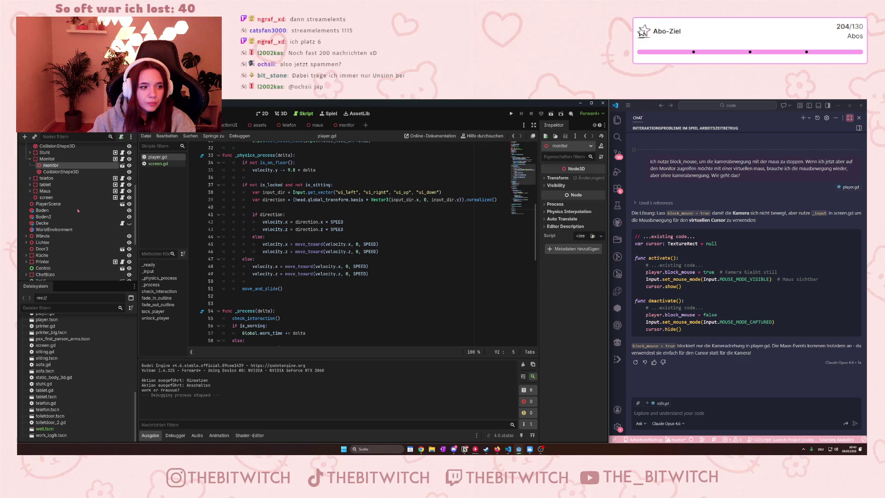
pyautogui.scroll(5, 78, 210)
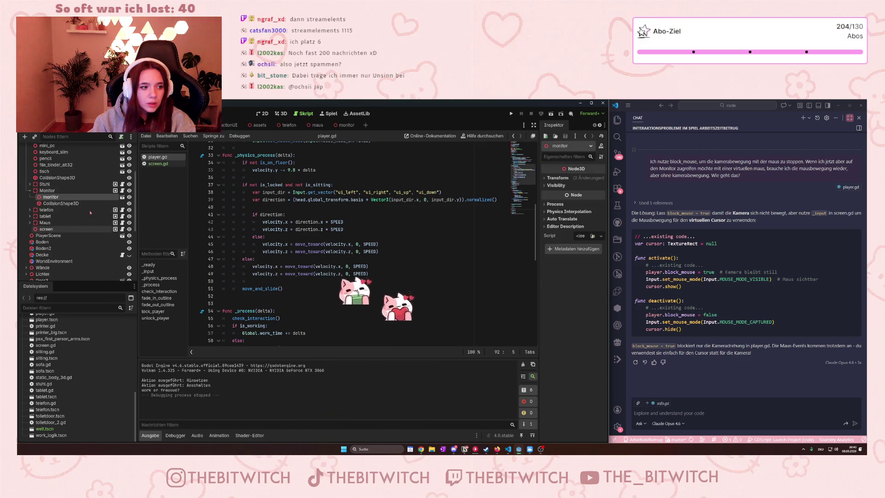
pyautogui.scroll(-3, 97, 212)
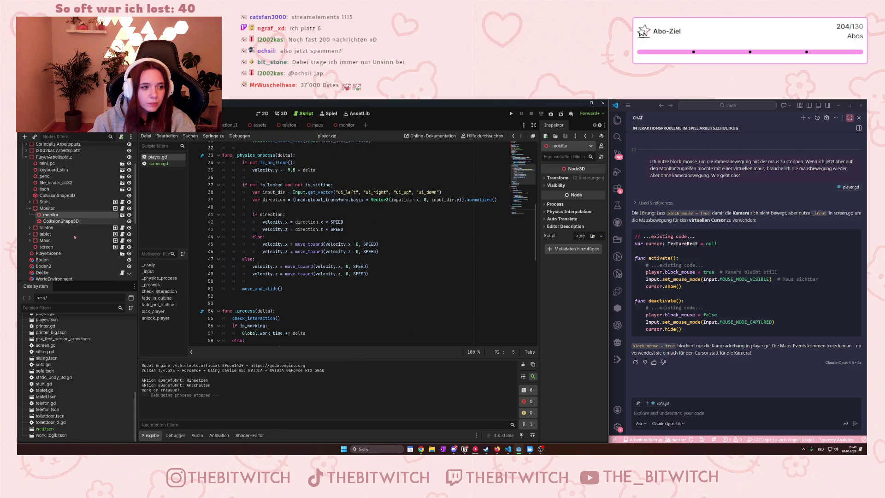
pyautogui.click(123, 209)
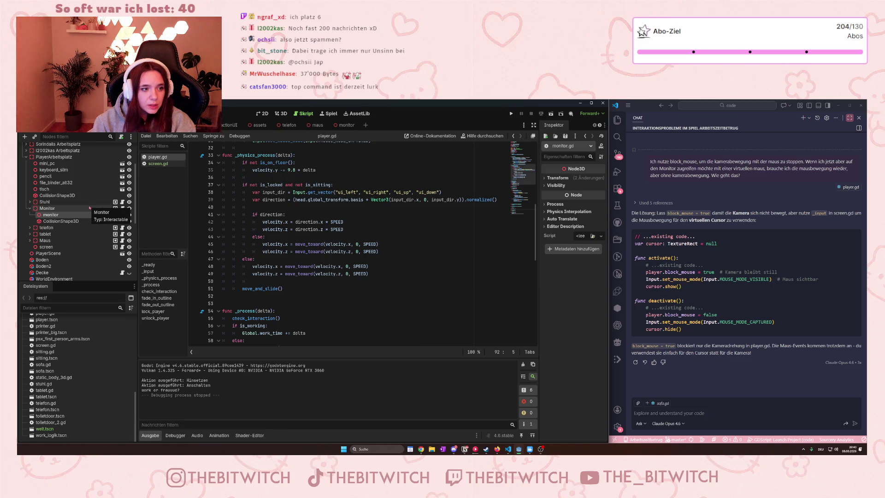
# Check the external editor option in Editor Settings, then open monitor.gd from the Monitor node.
pyautogui.click(90, 208)
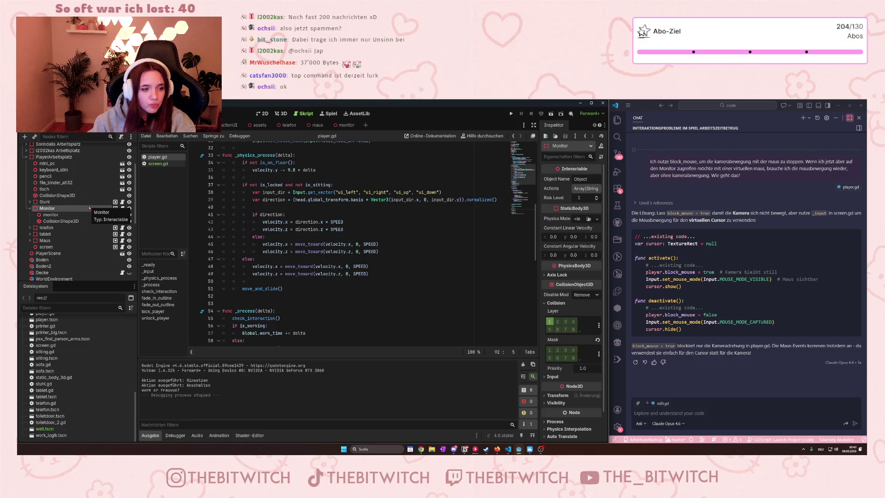
pyautogui.rightClick(54, 208)
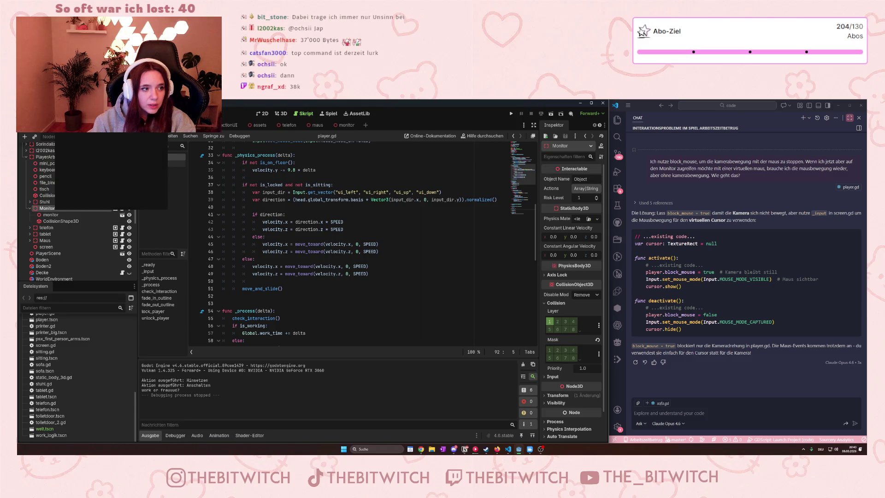
pyautogui.click(90, 113)
pyautogui.click(106, 137)
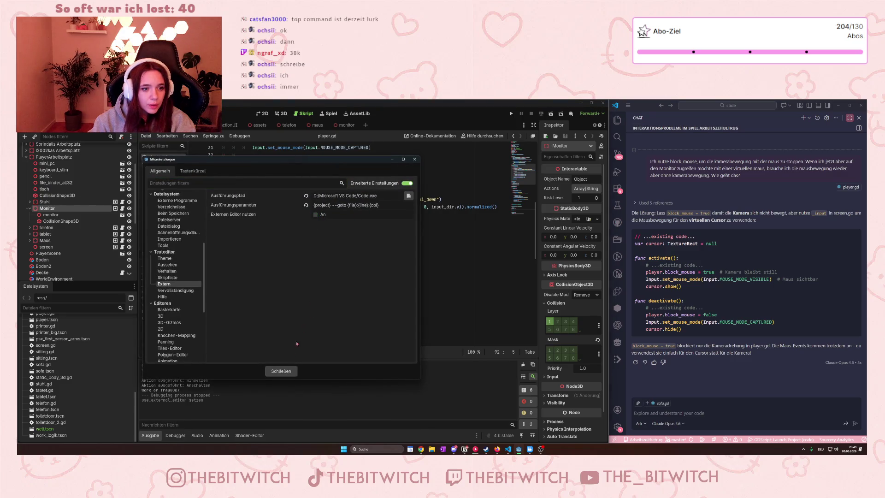
pyautogui.click(281, 371)
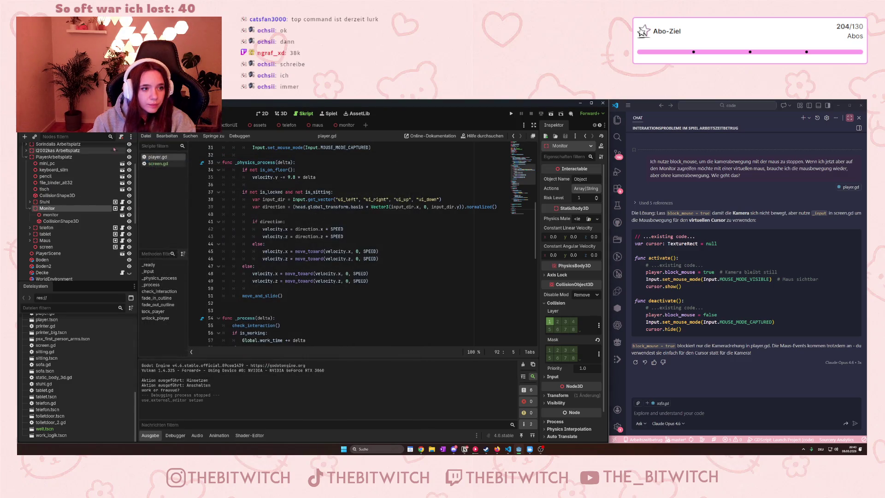
pyautogui.click(122, 208)
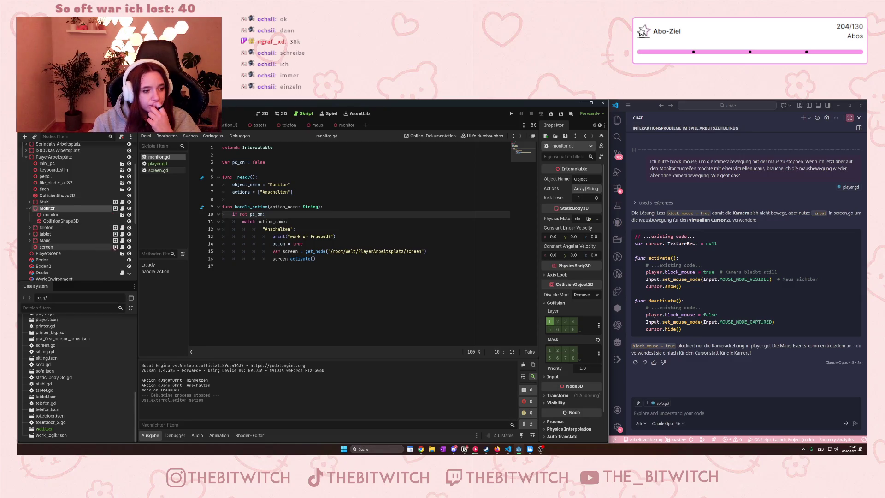
# Open screen.gd from the screen node and scroll to its _input handling of ui_end, ui_left and ui_right.
pyautogui.click(122, 247)
pyautogui.scroll(-9, 274, 214)
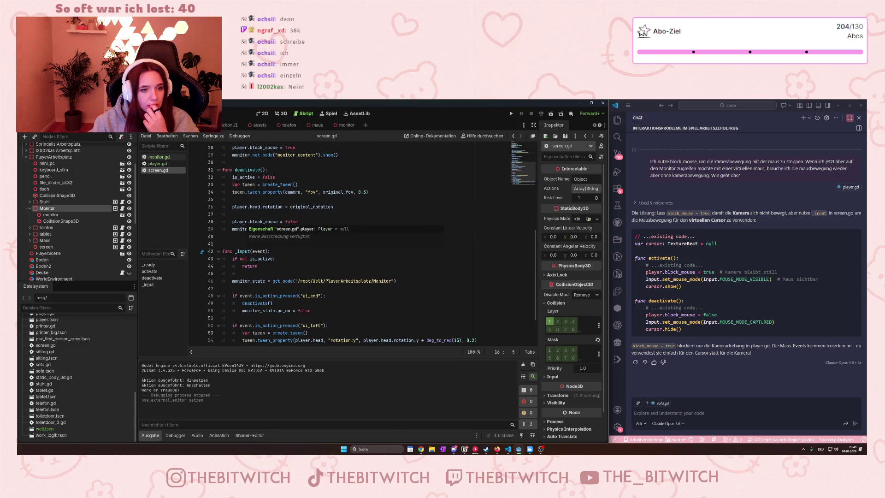
pyautogui.scroll(-2, 319, 214)
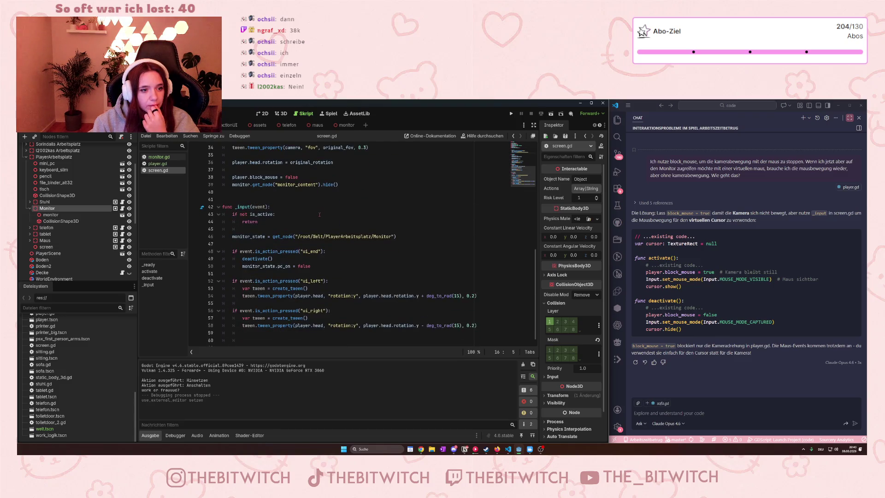
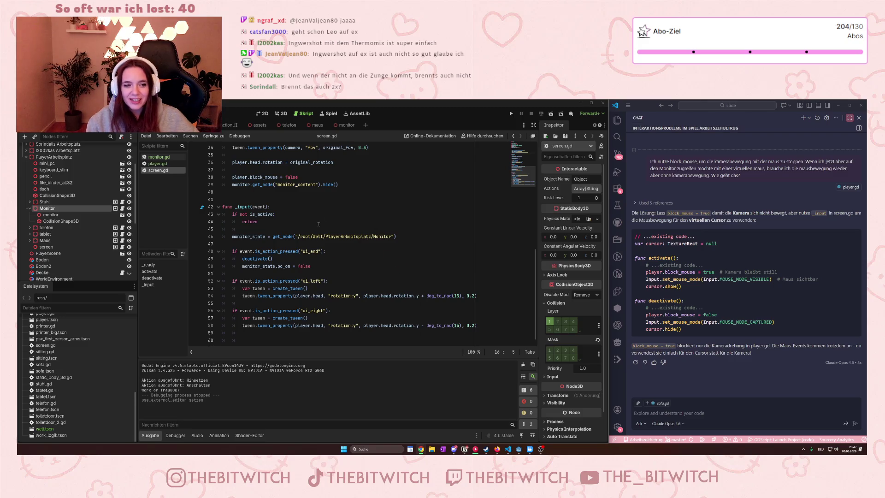
# Set player.head.rotation.y to -5 on line 23 of screen.gd, save, and run the game.
pyautogui.scroll(-1, 294, 217)
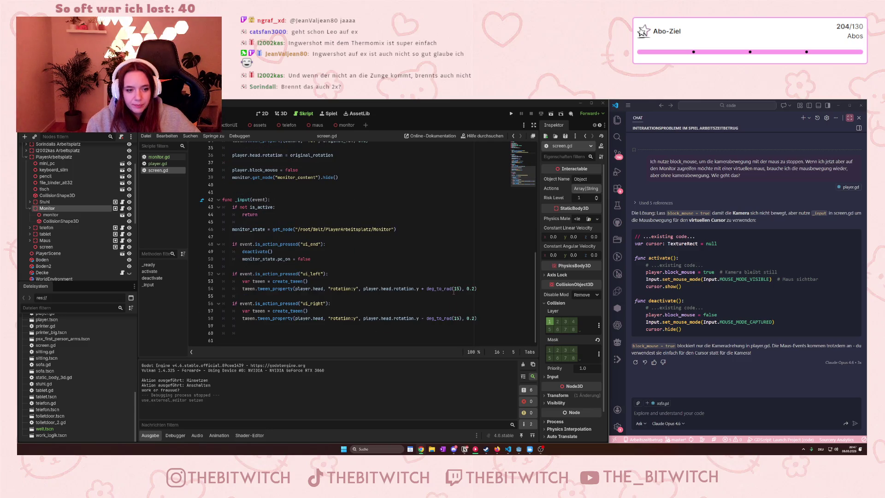
pyautogui.scroll(5, 308, 292)
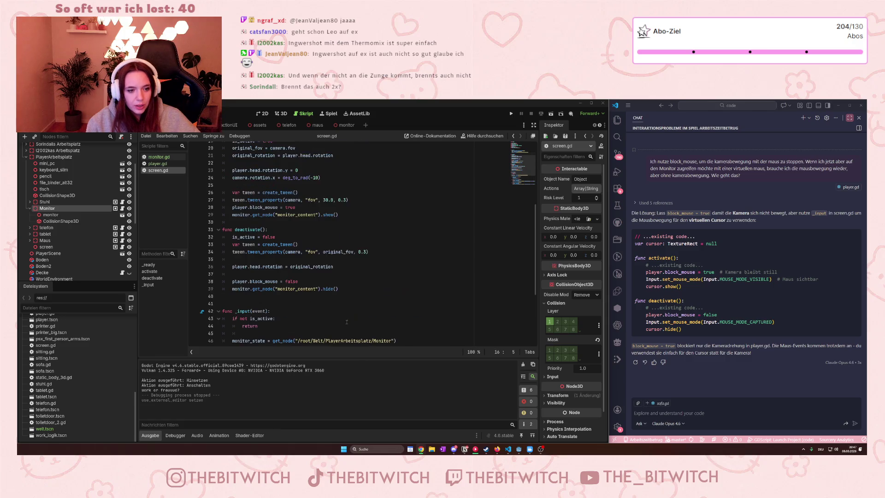
pyautogui.scroll(4, 347, 314)
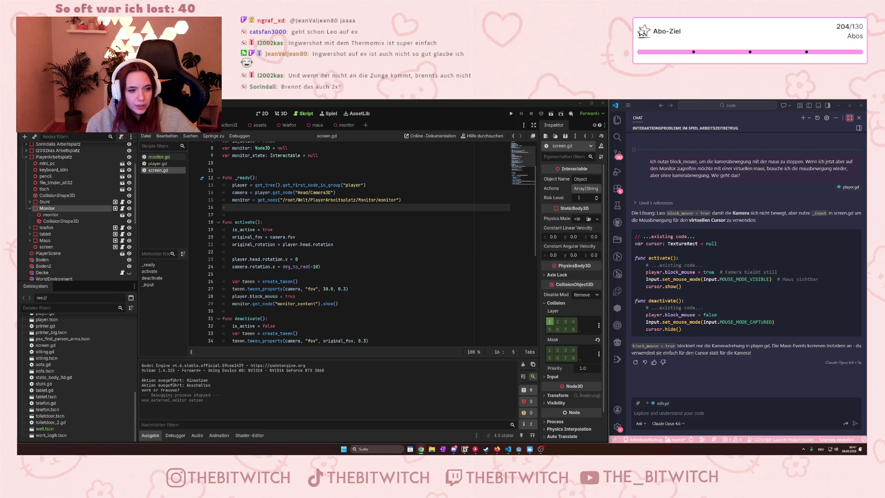
pyautogui.click(300, 259)
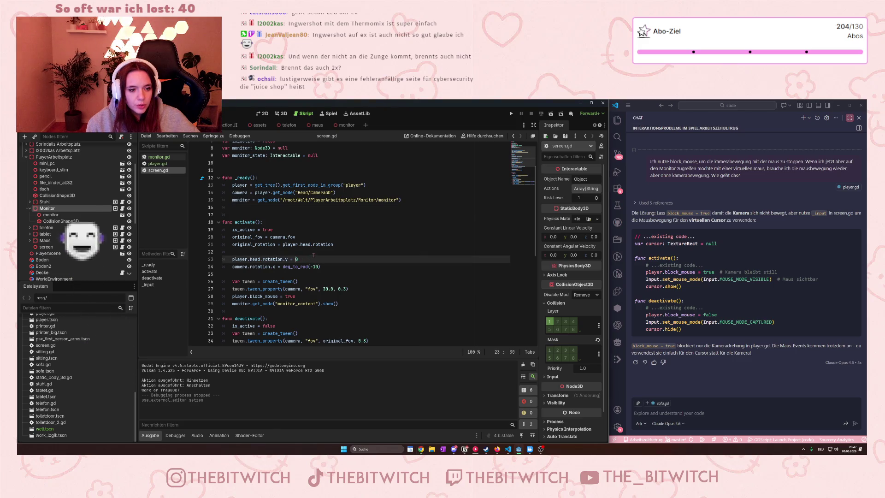
pyautogui.write('-')
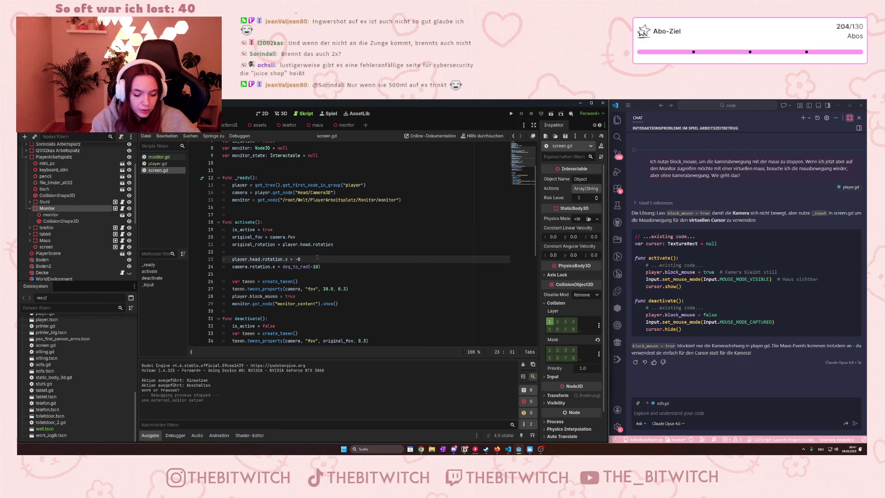
pyautogui.write('5')
pyautogui.hotkey('ctrl', 's')
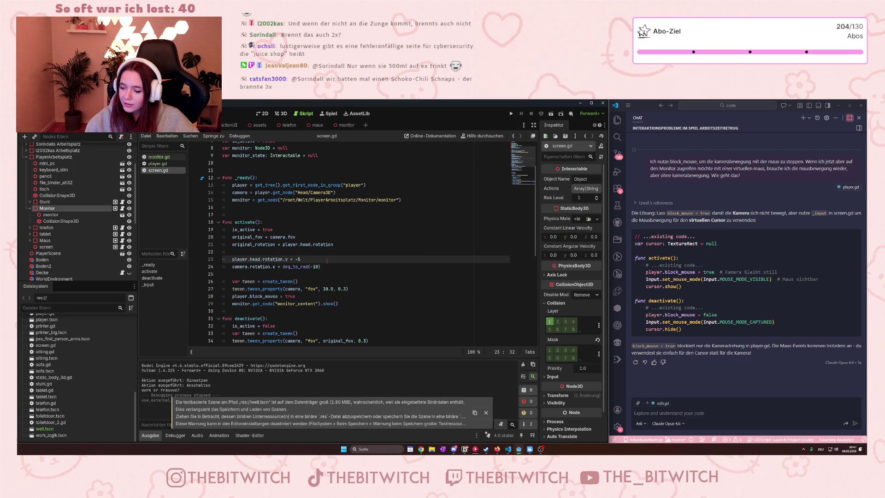
pyautogui.press('F5')
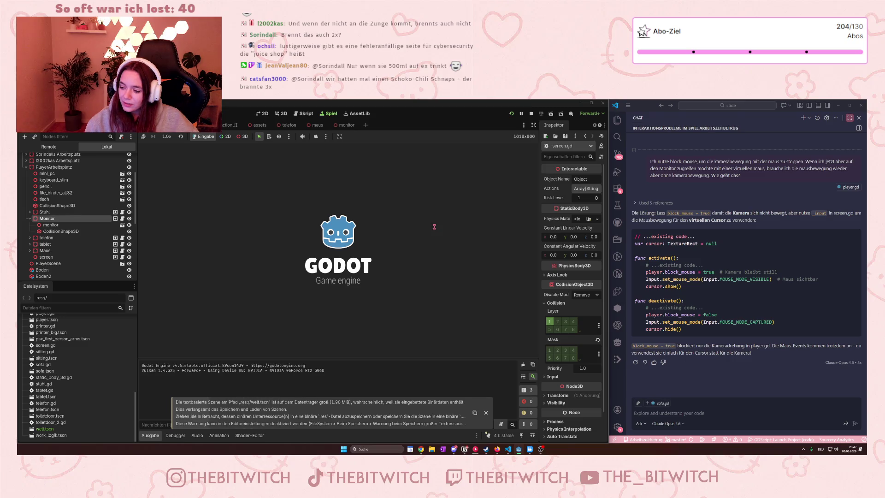
# Walk to the office chair, sit down, switch on the monitor, then leave and stop the game.
pyautogui.press('w')
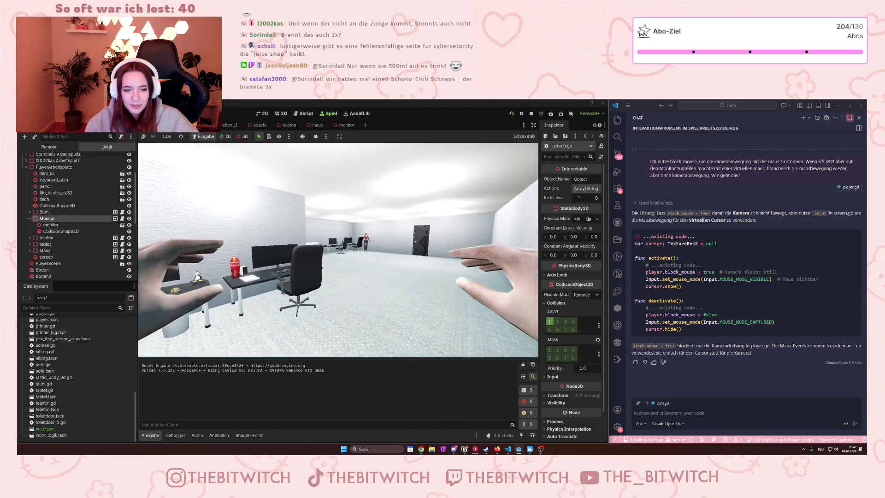
pyautogui.press('w')
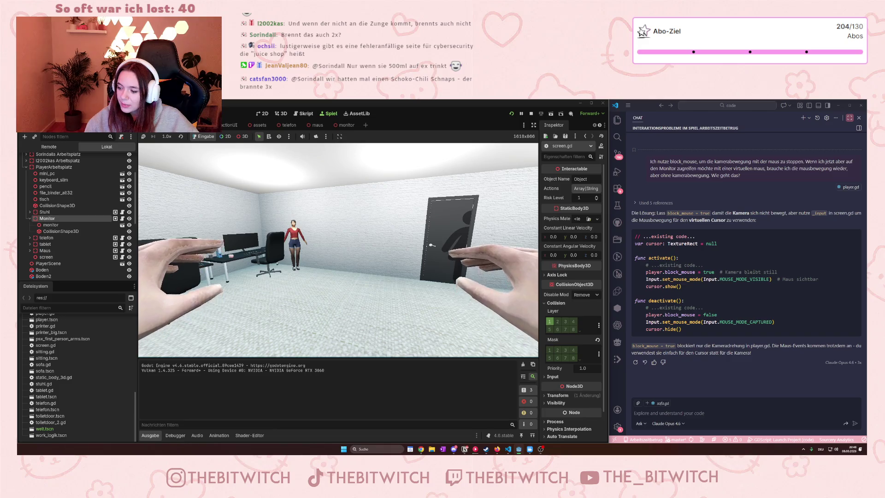
pyautogui.press('w')
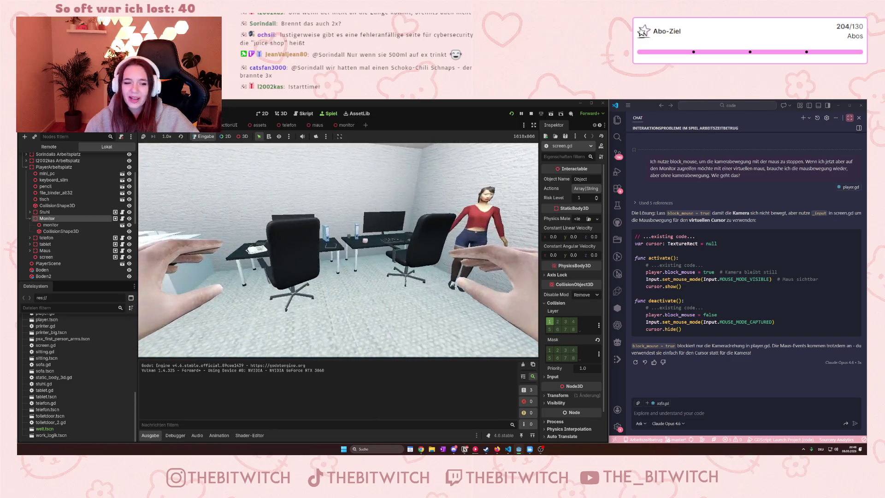
pyautogui.press('e')
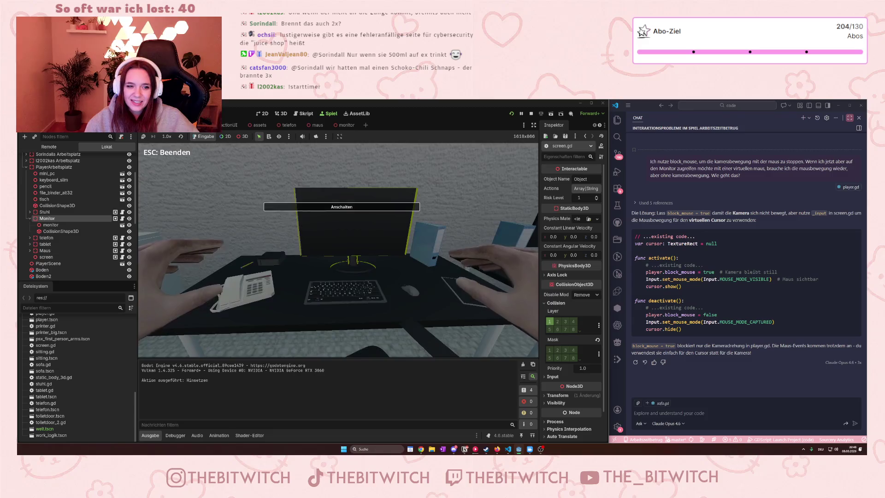
pyautogui.press('e')
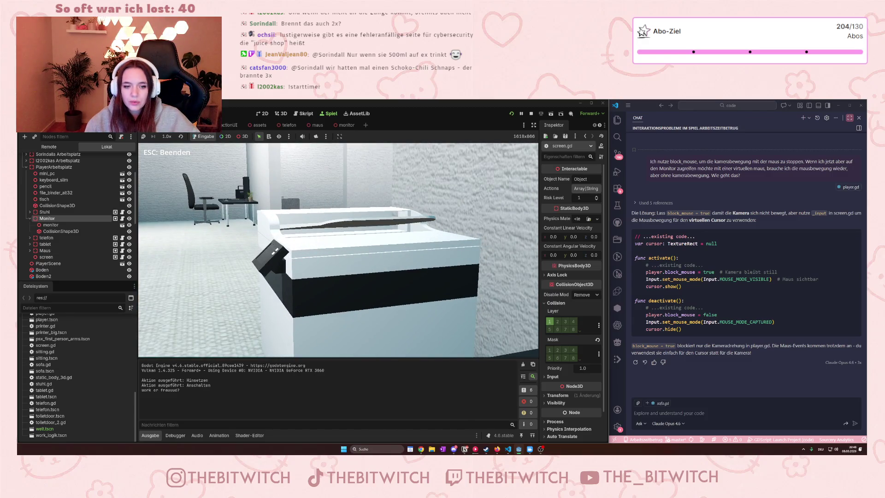
pyautogui.press('Escape')
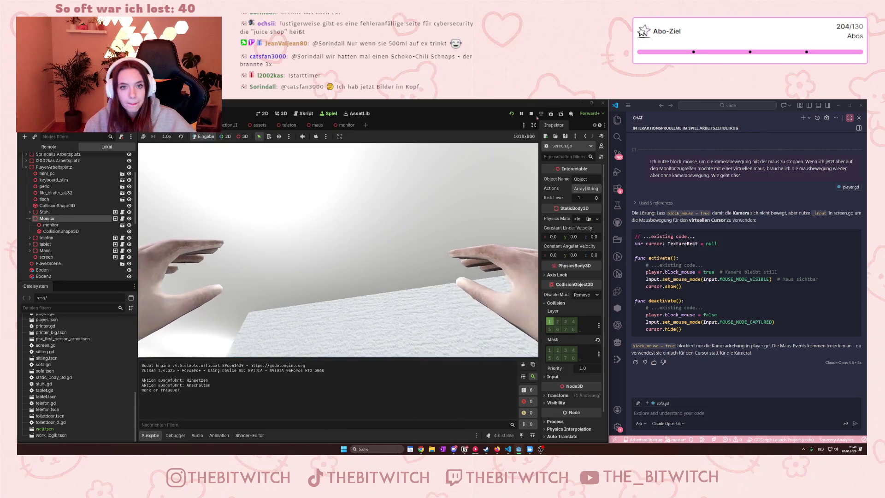
pyautogui.press('F8')
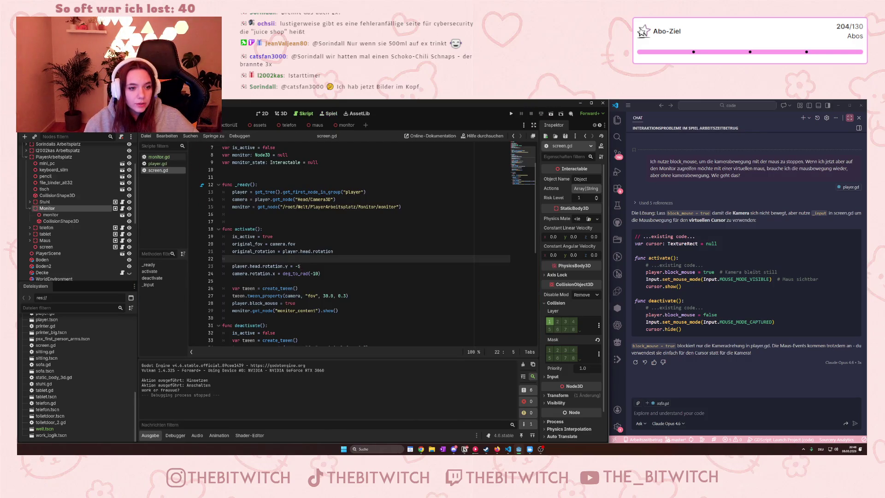
# Change the head y-rotation on line 23 from -5 to -1 and save screen.gd.
pyautogui.click(300, 266)
pyautogui.write('1')
pyautogui.hotkey('ctrl', 's')
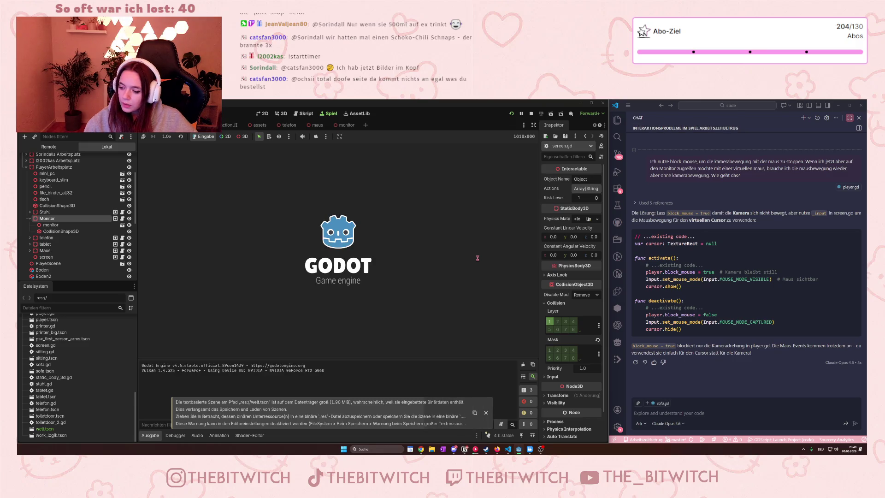
# Walk through the office to the desk, sit, turn on the monitor, then exit and stop the game.
pyautogui.press('w')
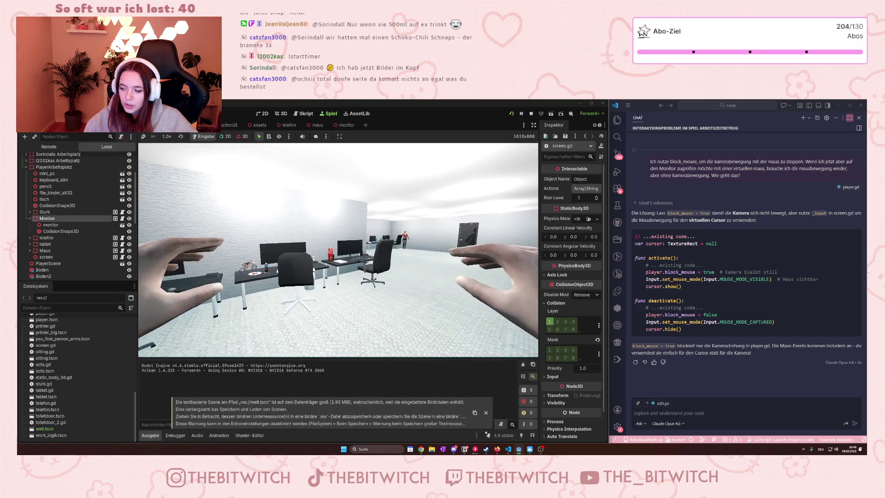
pyautogui.press('w')
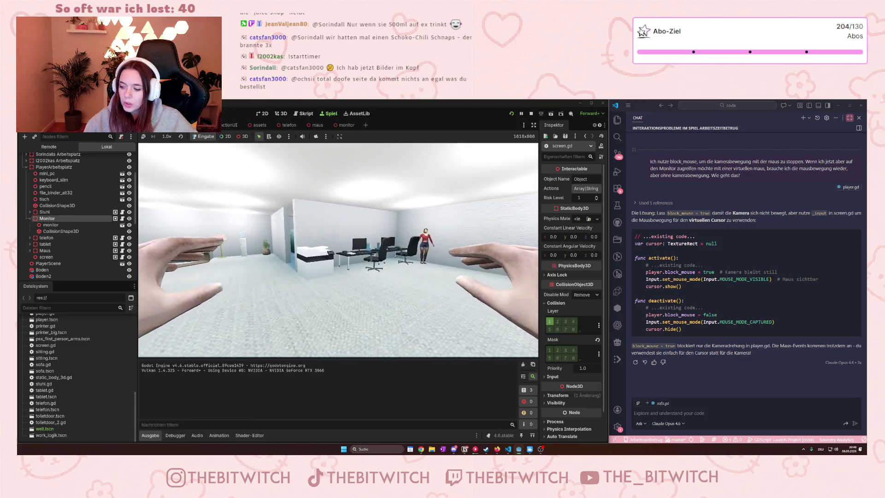
pyautogui.press('e')
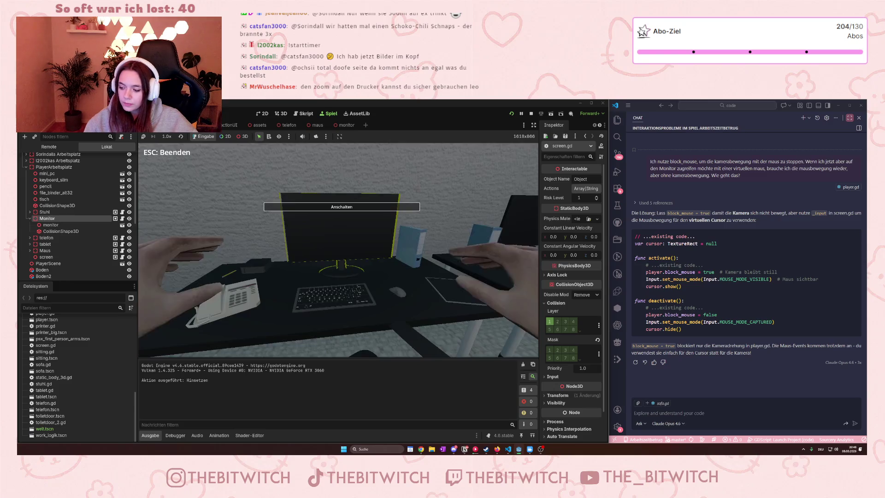
pyautogui.press('e')
pyautogui.press('e')
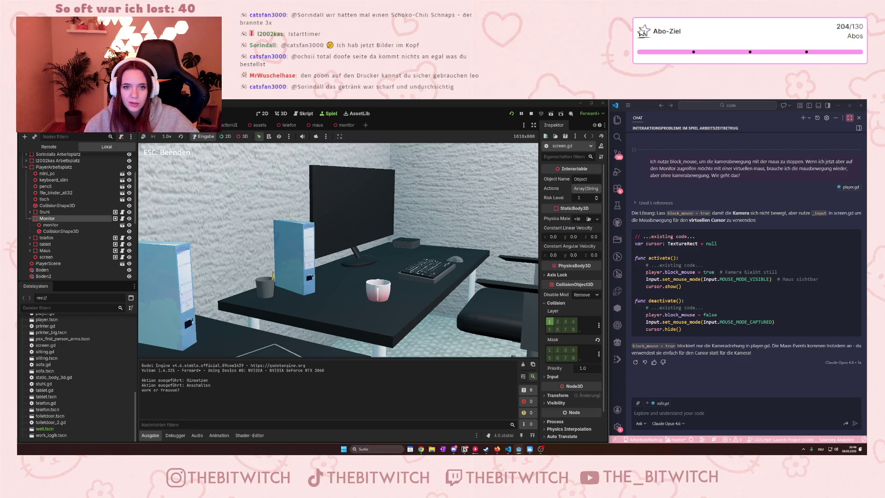
pyautogui.press('Escape')
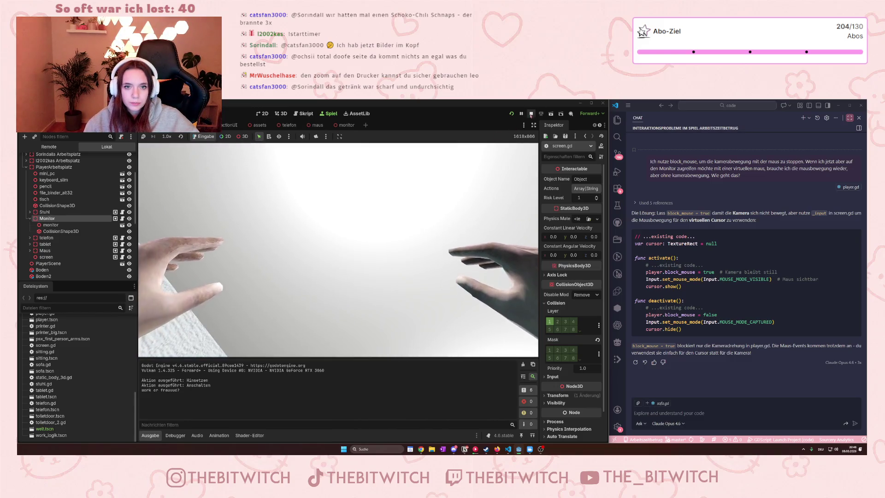
pyautogui.press('F8')
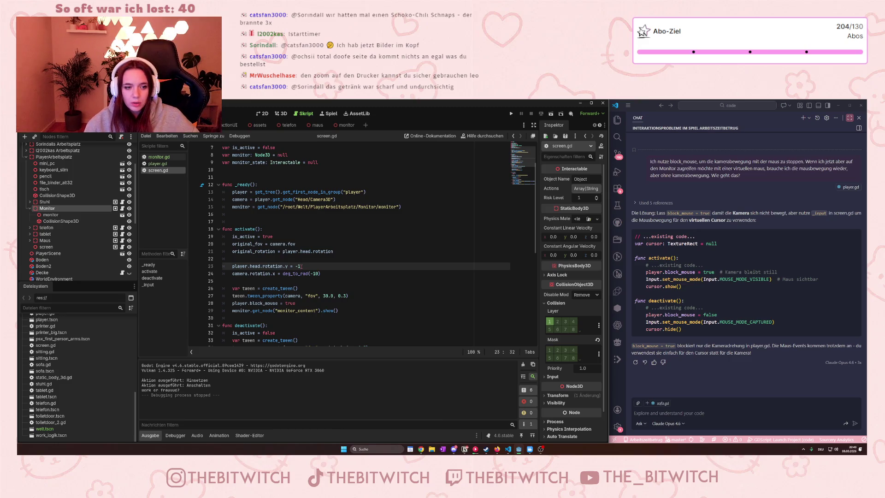
# Replace the -1 head y-rotation value on line 23 with 0.
pyautogui.moveTo(302, 266); pyautogui.dragTo(295, 267)
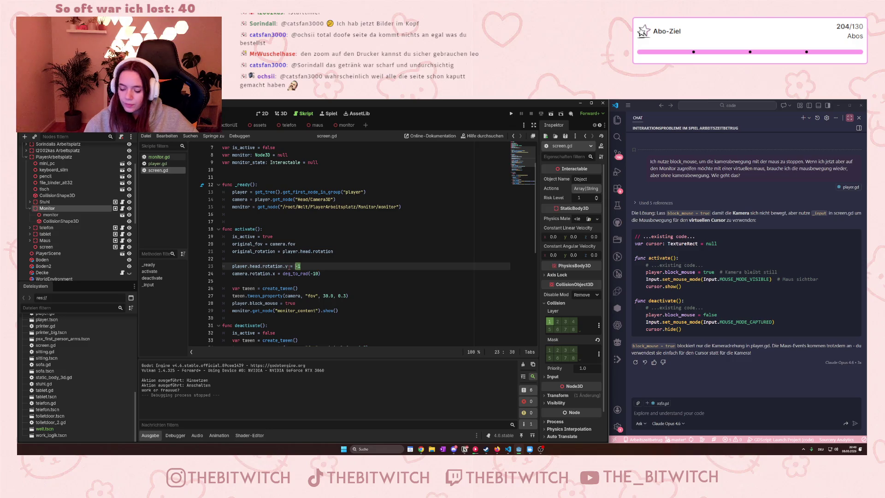
pyautogui.write('0')
pyautogui.press('Return')
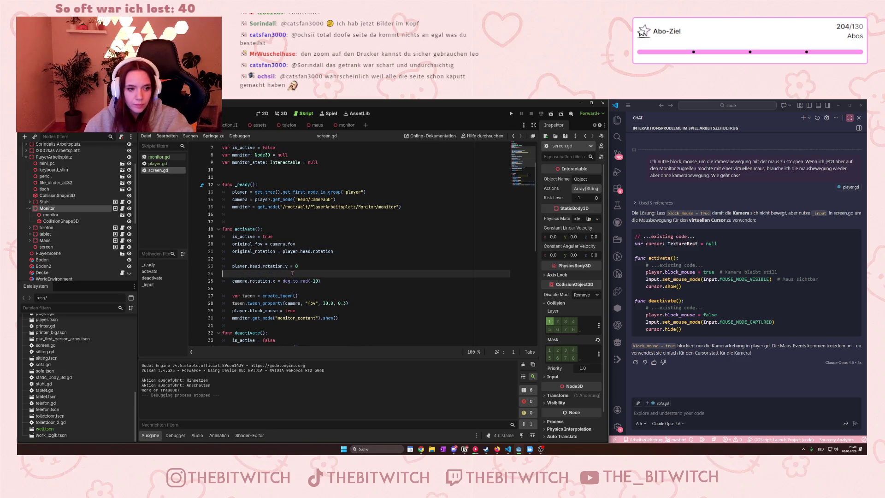
pyautogui.press('BackSpace')
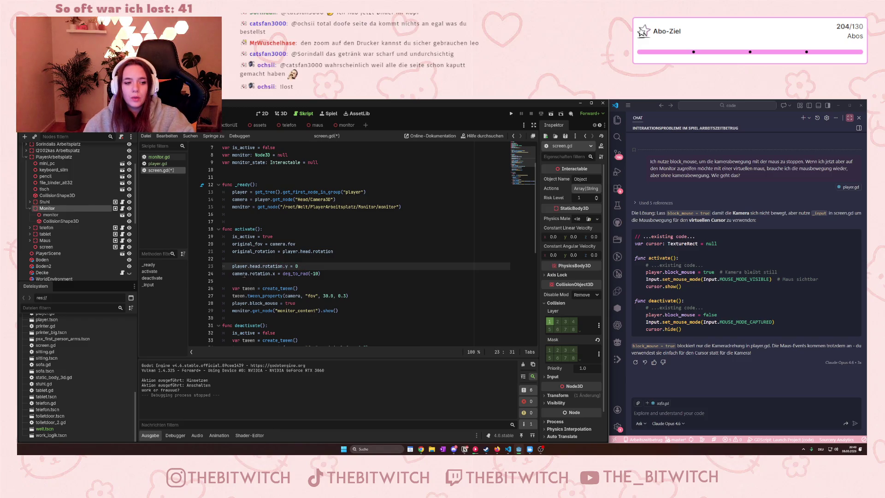
# Duplicate the camera.rotation.x = deg_to_rad(-10) line directly below itself.
pyautogui.moveTo(288, 273)
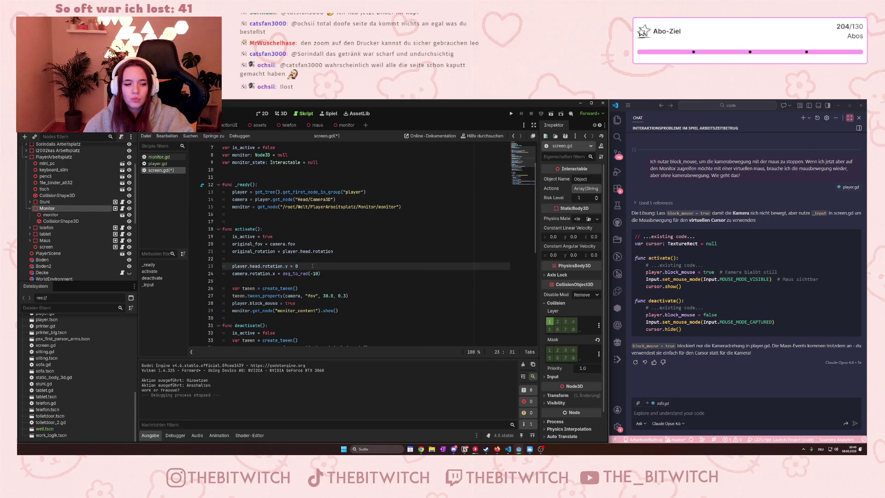
pyautogui.moveTo(233, 273); pyautogui.dragTo(320, 273)
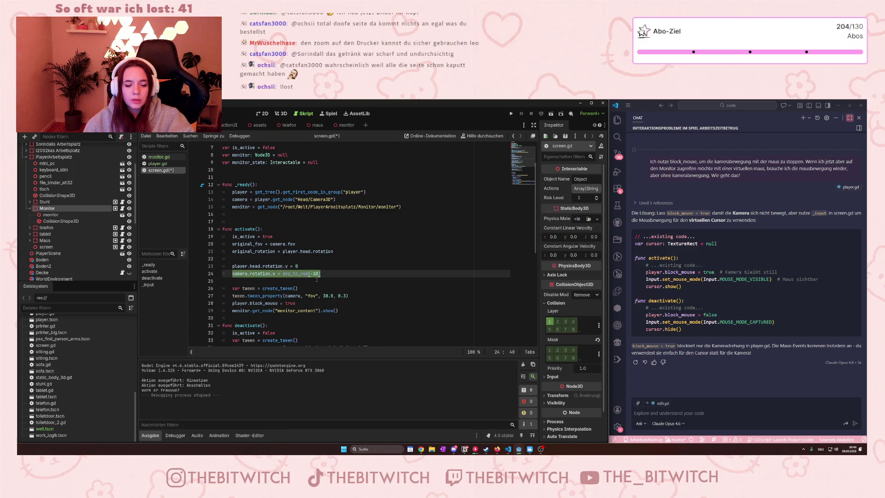
pyautogui.hotkey('ctrl', 'c')
pyautogui.press('End')
pyautogui.press('Return')
pyautogui.hotkey('ctrl', 'v')
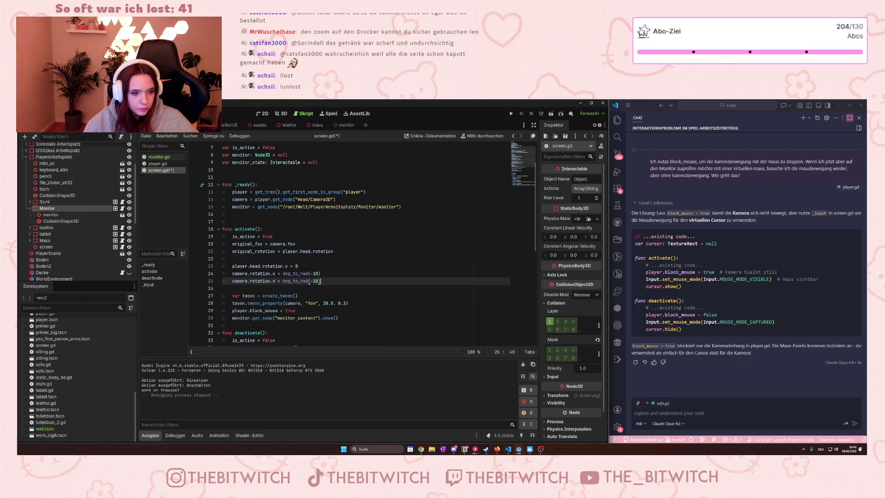
# Turn the copy into camera.rotation.y = deg_to_rad(-5), save, and run the game.
pyautogui.press('BackSpace')
pyautogui.write('y')
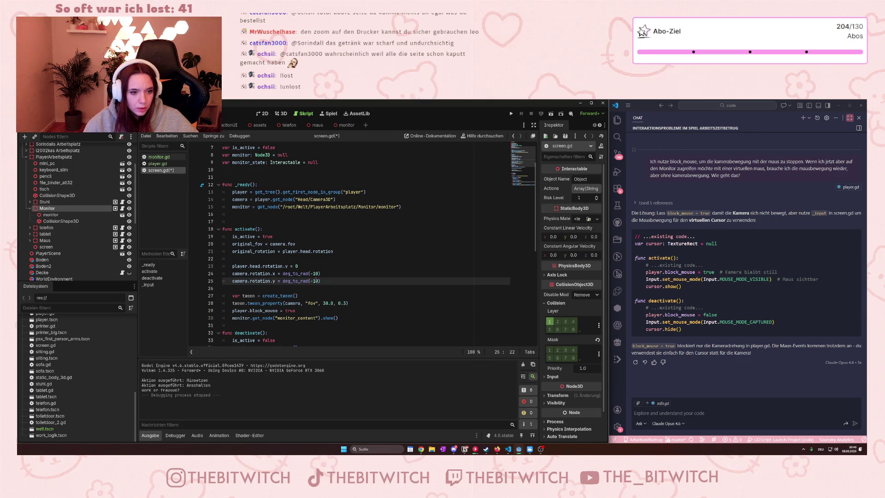
pyautogui.click(314, 280)
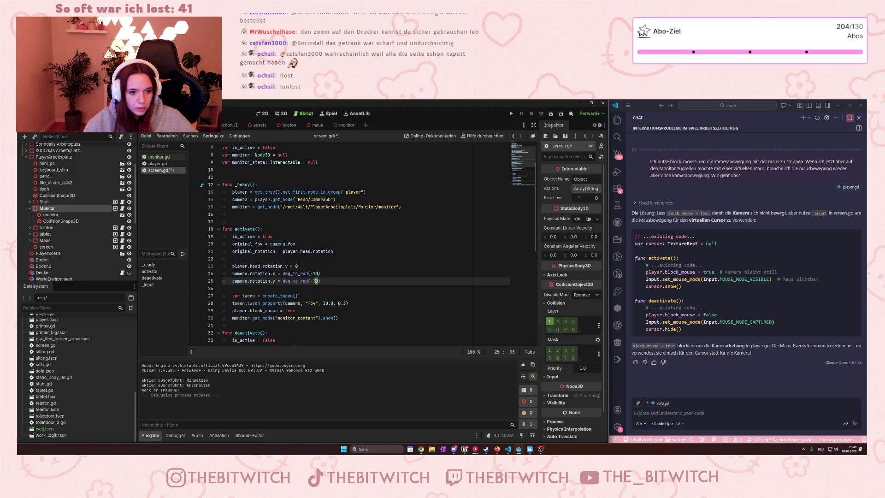
pyautogui.press('Delete')
pyautogui.press('Delete')
pyautogui.write('5')
pyautogui.click(340, 277)
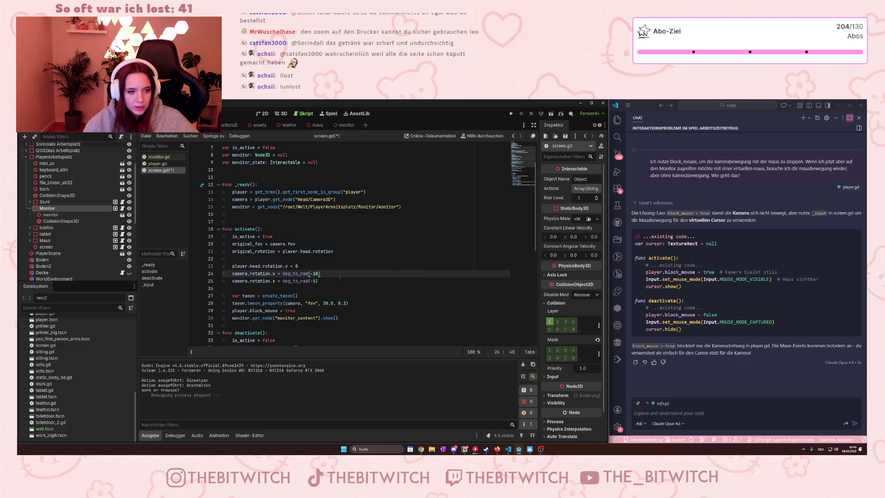
pyautogui.hotkey('ctrl', 's')
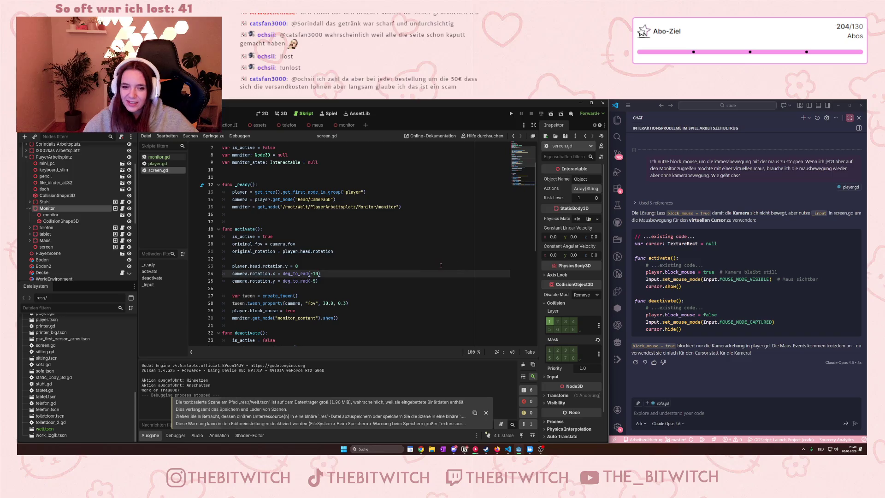
pyautogui.click(510, 114)
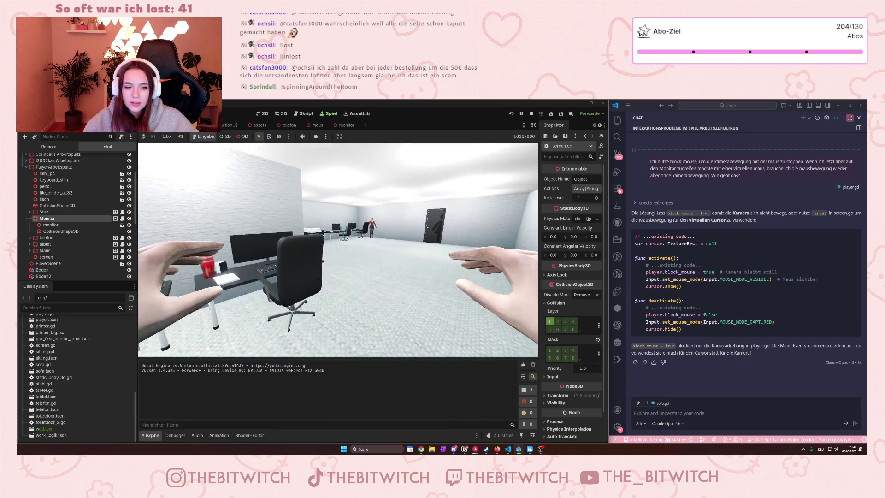
pyautogui.press('w')
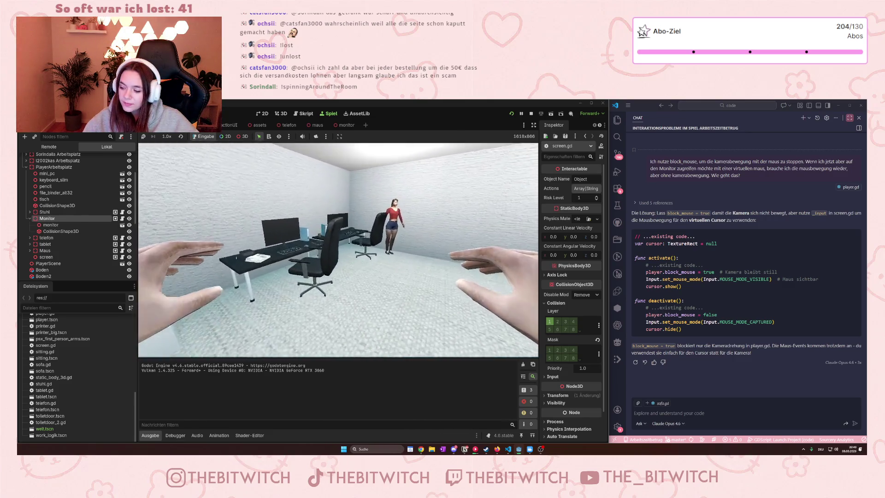
pyautogui.press('e')
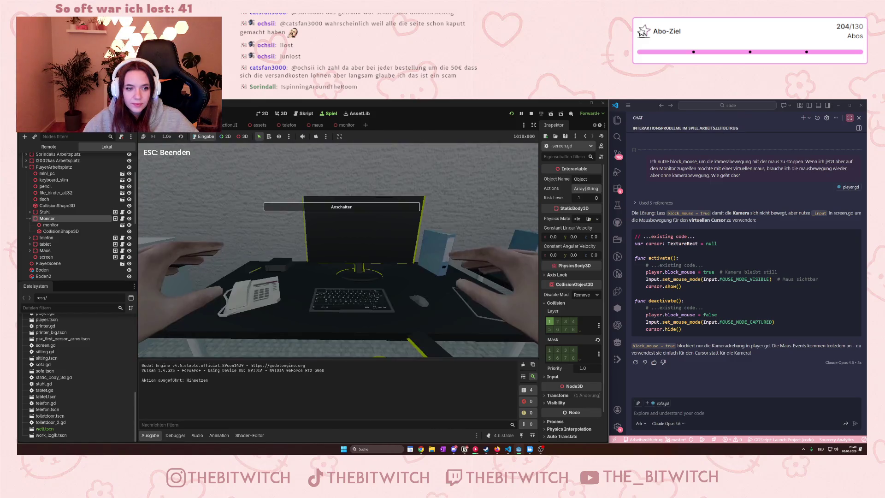
pyautogui.press('e')
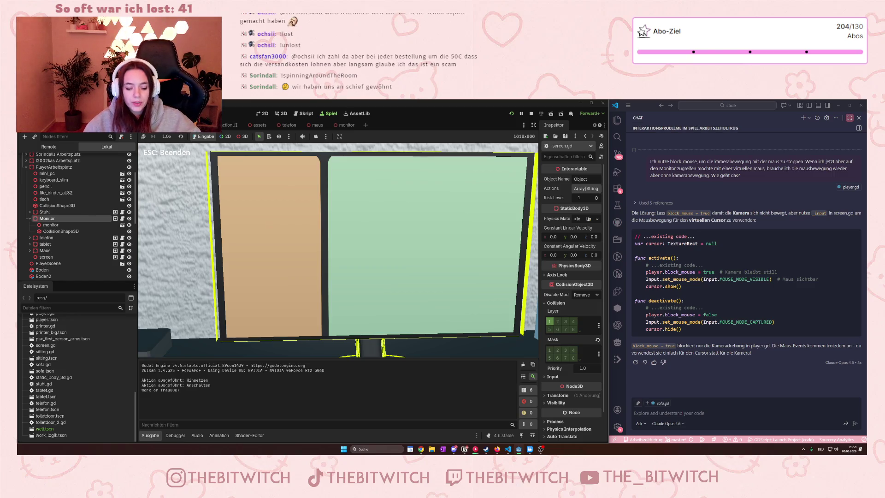
pyautogui.press('Escape')
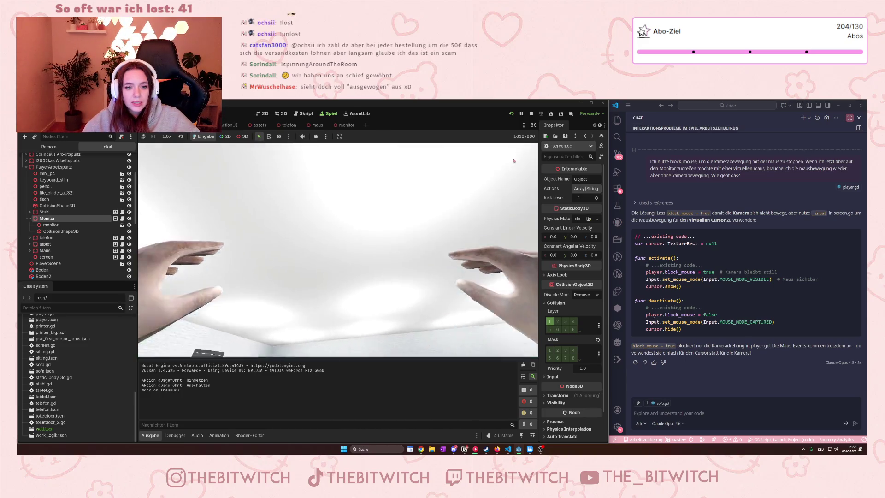
pyautogui.press('F8')
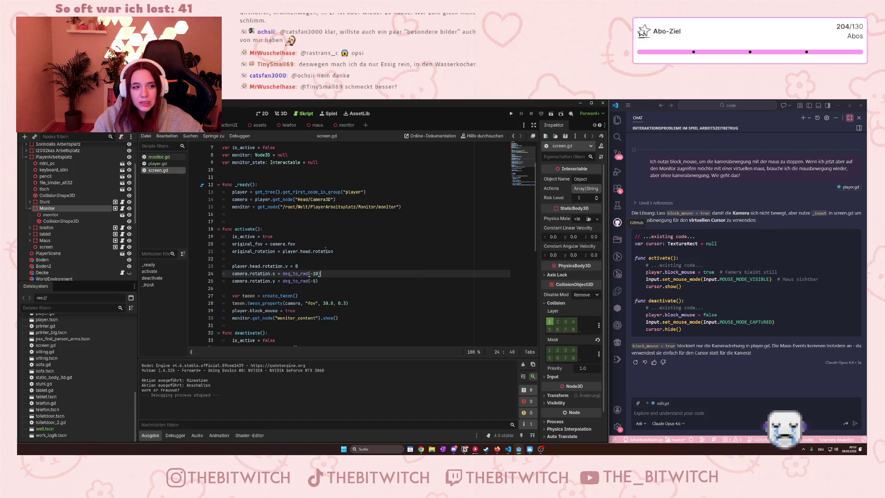
# Scroll screen.gd down to the _input(event) handler with its ui_end, ui_left and ui_right branches.
pyautogui.scroll(-6, 323, 252)
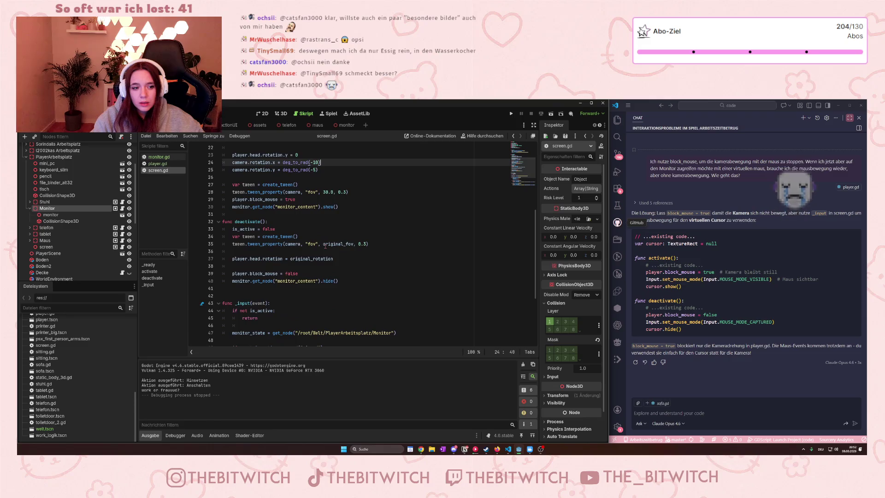
pyautogui.scroll(-3, 325, 246)
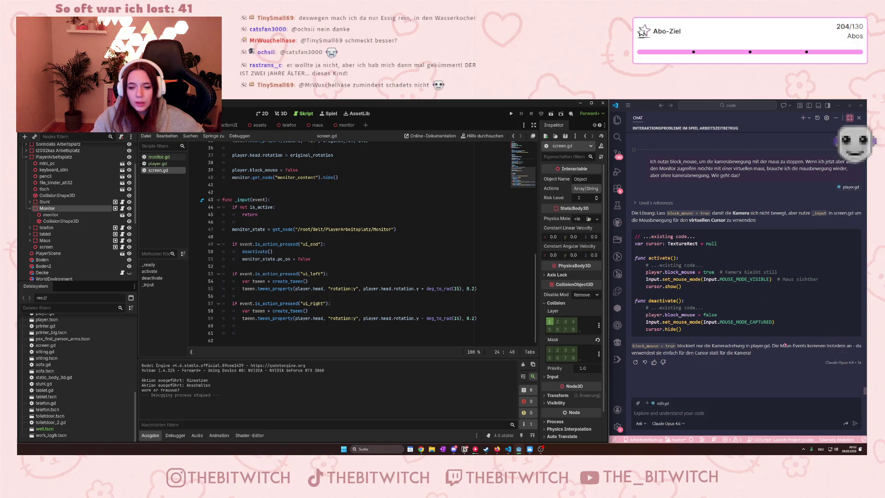
# Ask Copilot 'über diese methode dann die maus nicht auch über den monitor hinweg' and send it.
pyautogui.click(690, 412)
pyautogui.write('geht über diese methode dann di')
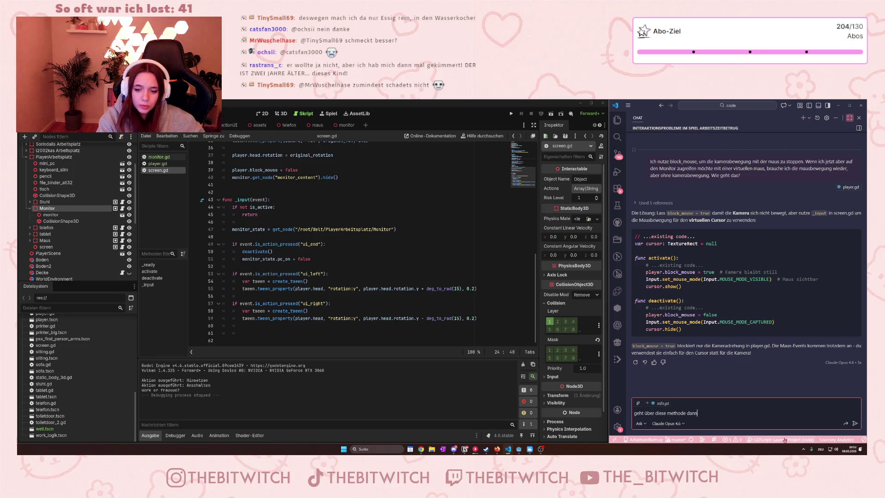
pyautogui.write('e maus n')
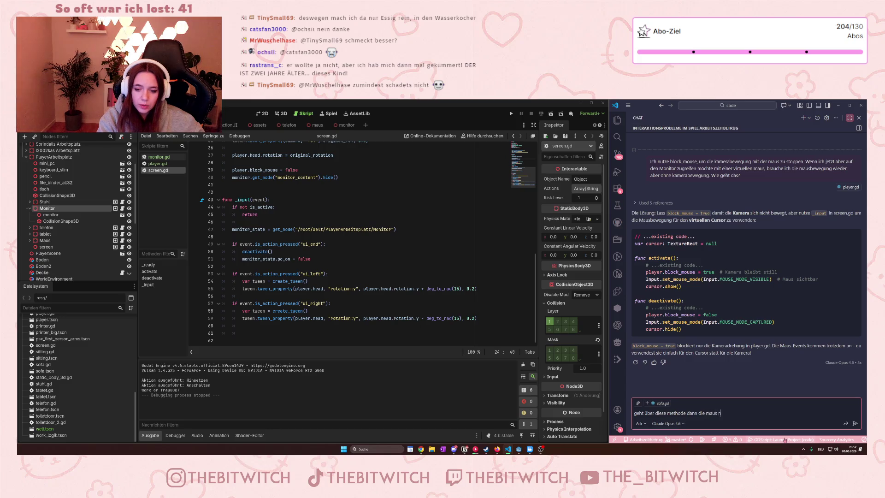
pyautogui.write('icht auch übe')
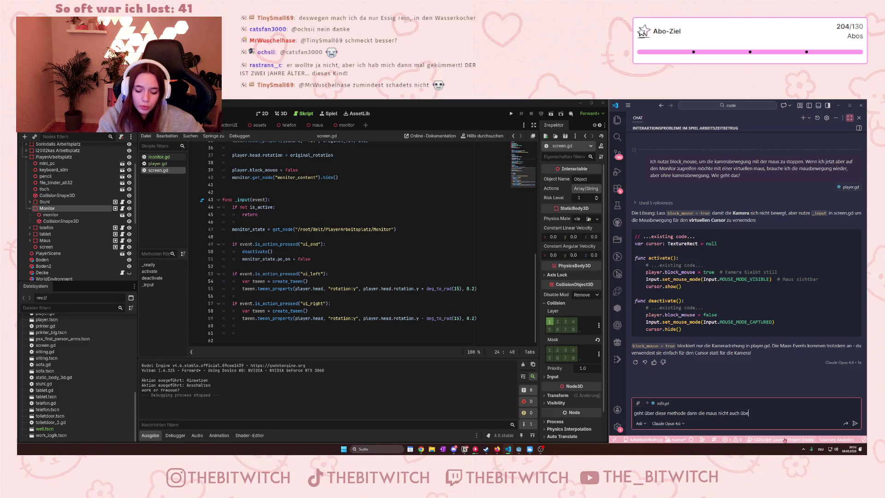
pyautogui.write('r den mo')
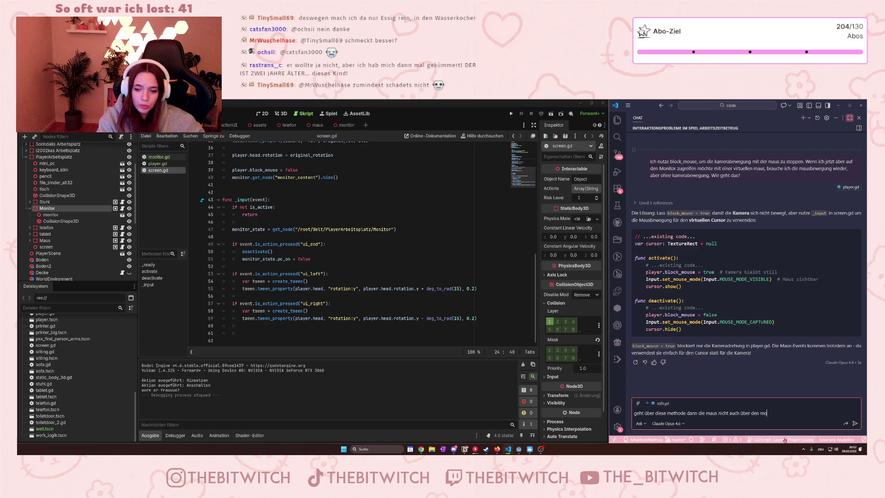
pyautogui.write('nitor hinweg?')
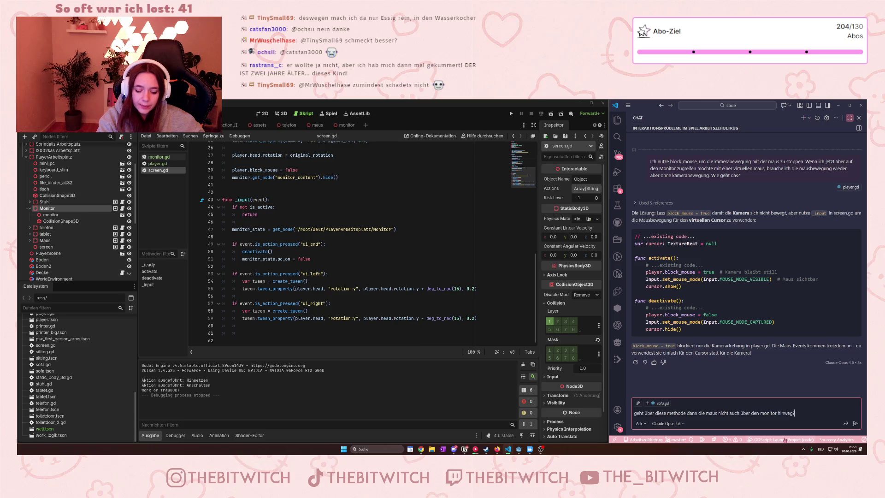
pyautogui.press('Return')
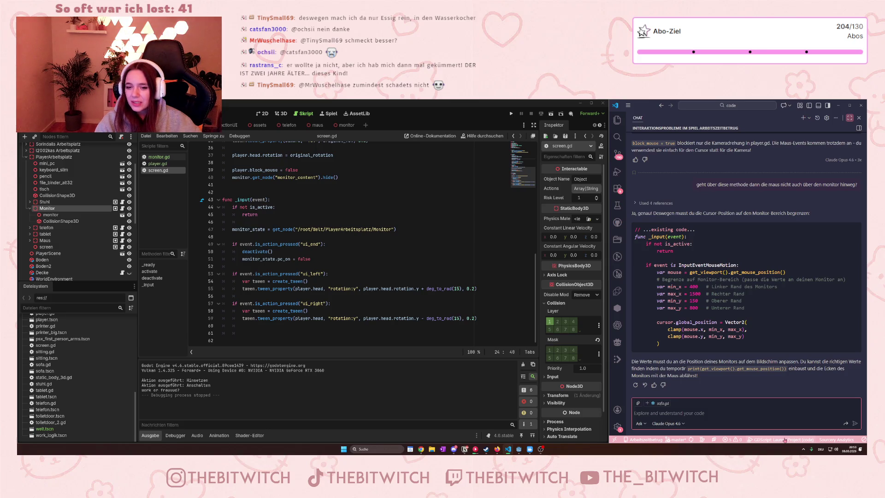
# Inspect the answer's cursor-clamping code, including the min_x bound and max_y of 800.
pyautogui.moveTo(745, 307)
pyautogui.mouseDown()
pyautogui.moveTo(695, 272)
pyautogui.moveTo(700, 308)
pyautogui.mouseUp()
pyautogui.click(680, 286)
pyautogui.click(700, 307)
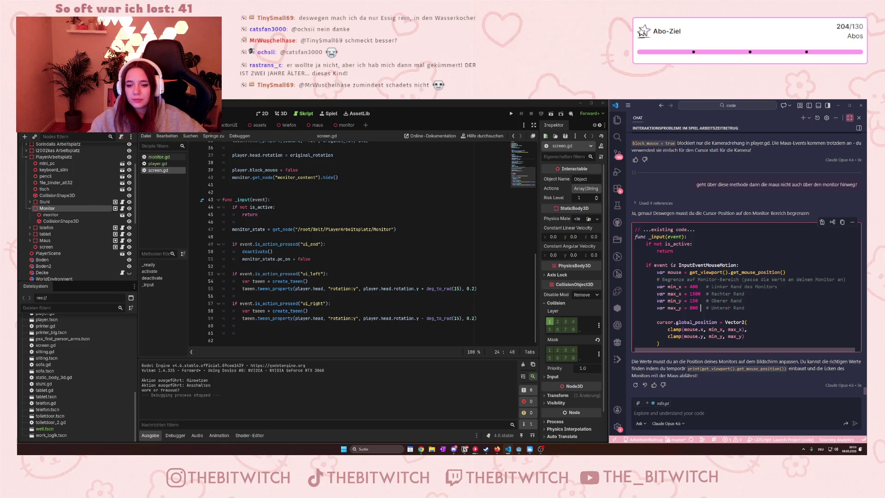
# Scroll up the Copilot chat to the earlier Vector2 clamp example and inspect it.
pyautogui.scroll(5, 746, 314)
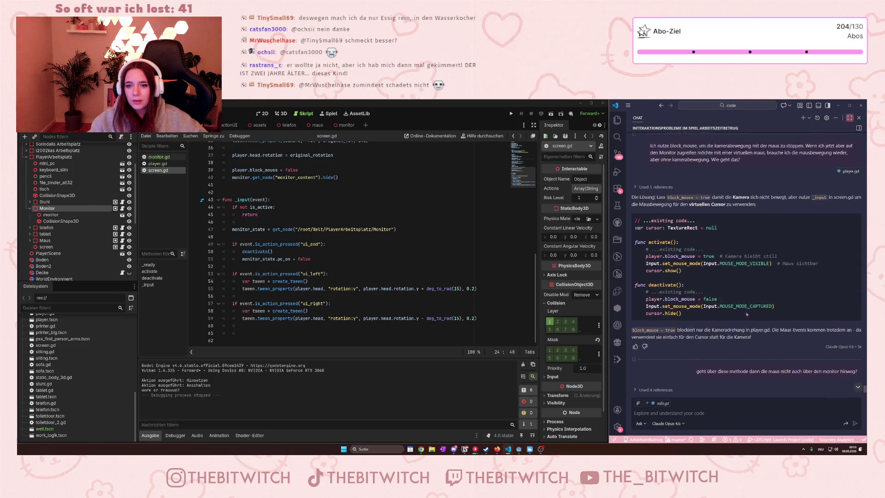
pyautogui.scroll(5, 747, 314)
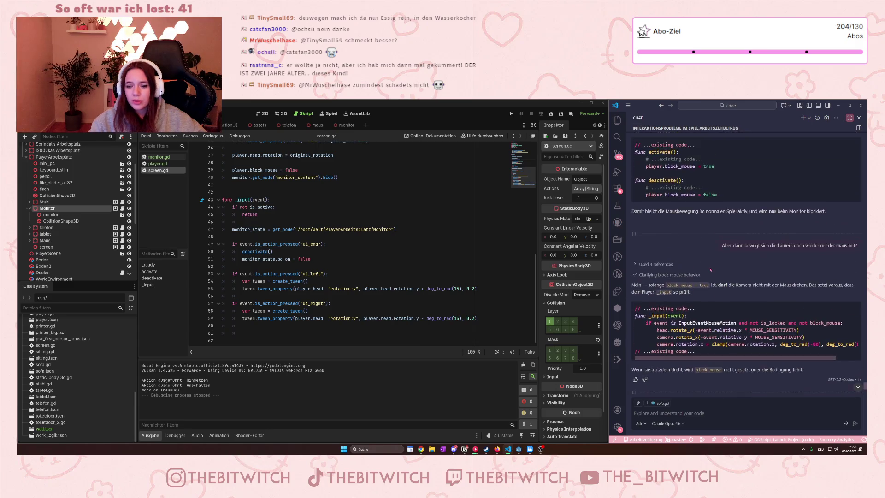
pyautogui.scroll(5, 699, 258)
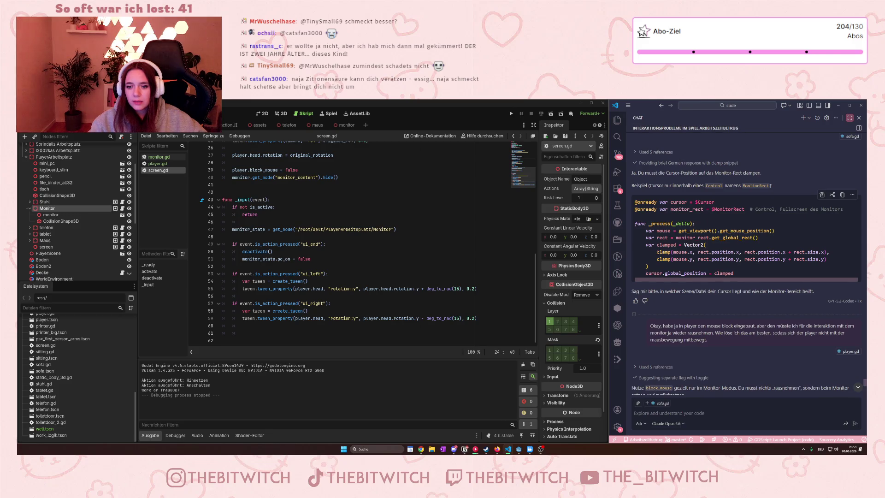
pyautogui.click(709, 265)
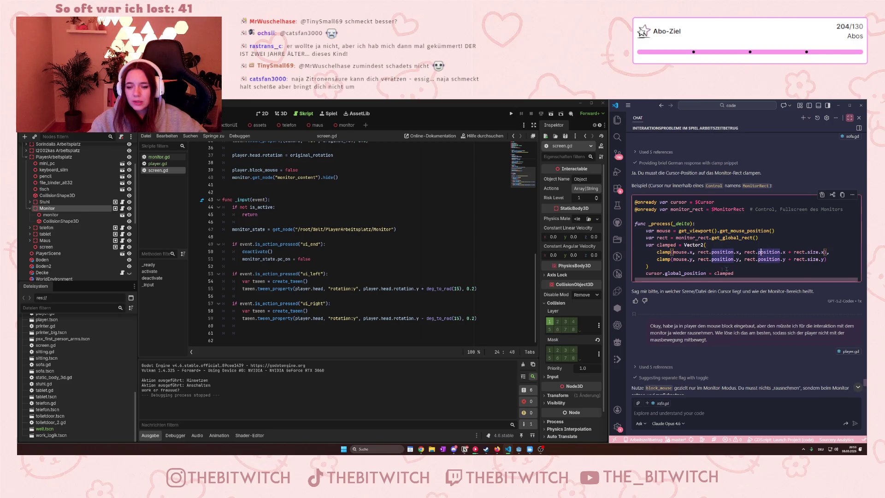
pyautogui.scroll(1, 709, 265)
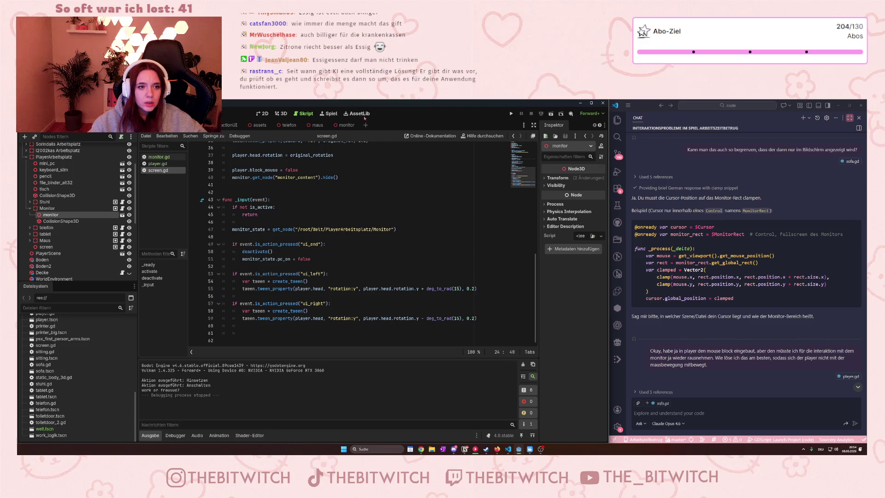
pyautogui.click(341, 125)
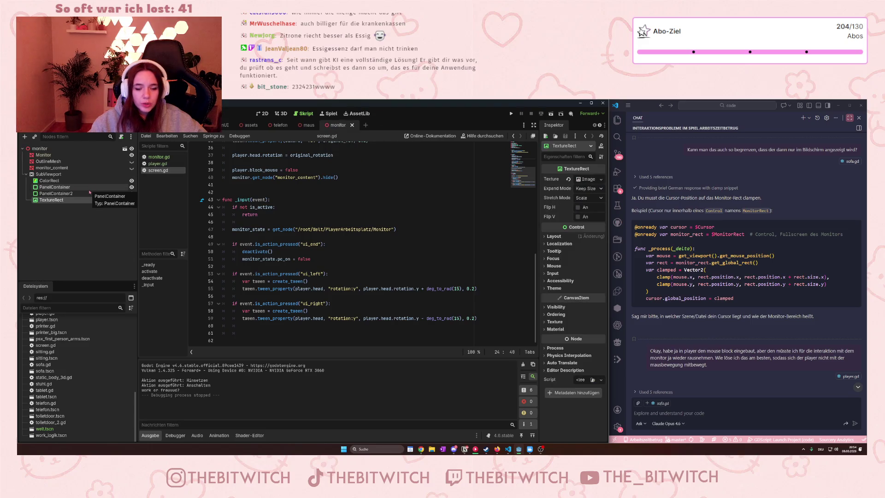
pyautogui.click(36, 175)
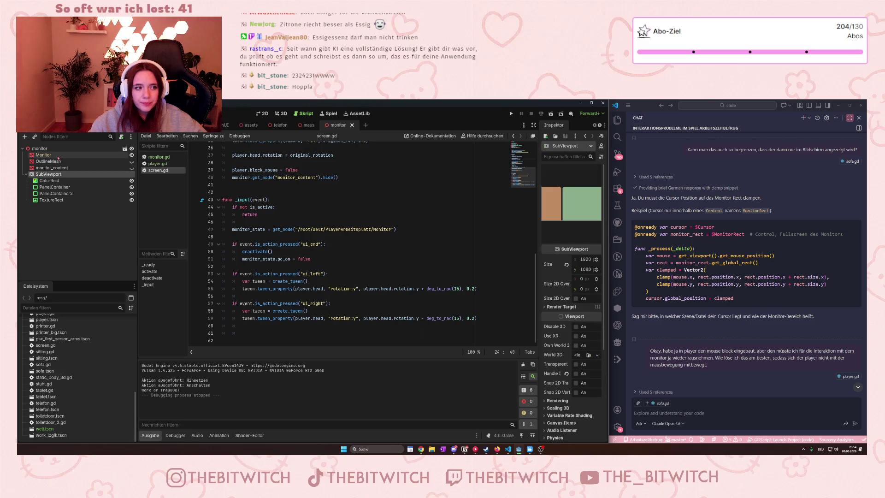
pyautogui.click(26, 174)
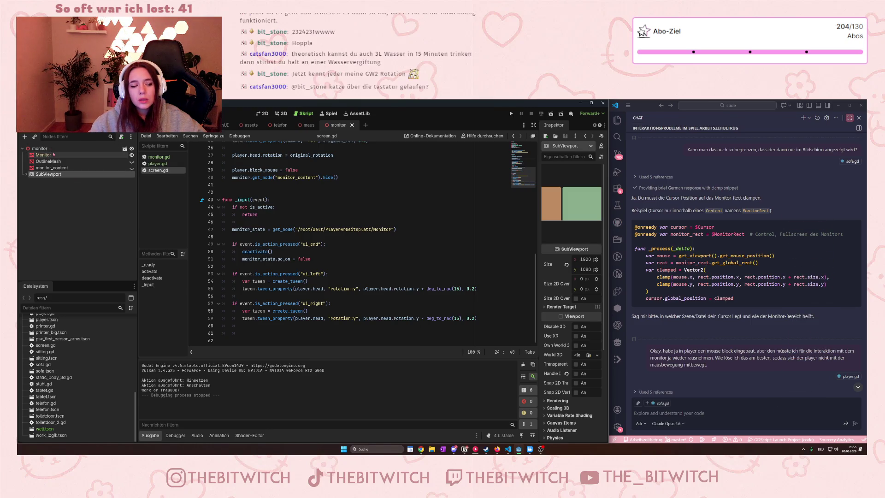
pyautogui.click(53, 148)
pyautogui.rightClick(54, 149)
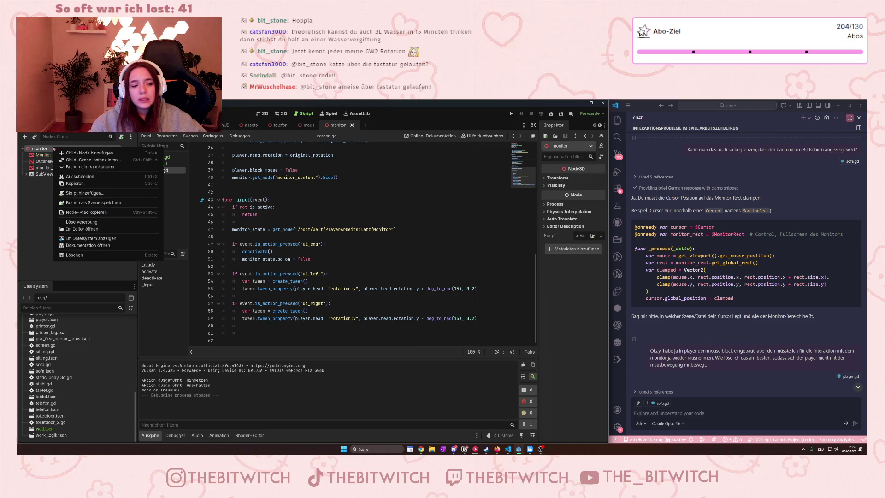
pyautogui.press('Escape')
pyautogui.click(25, 174)
pyautogui.click(46, 174)
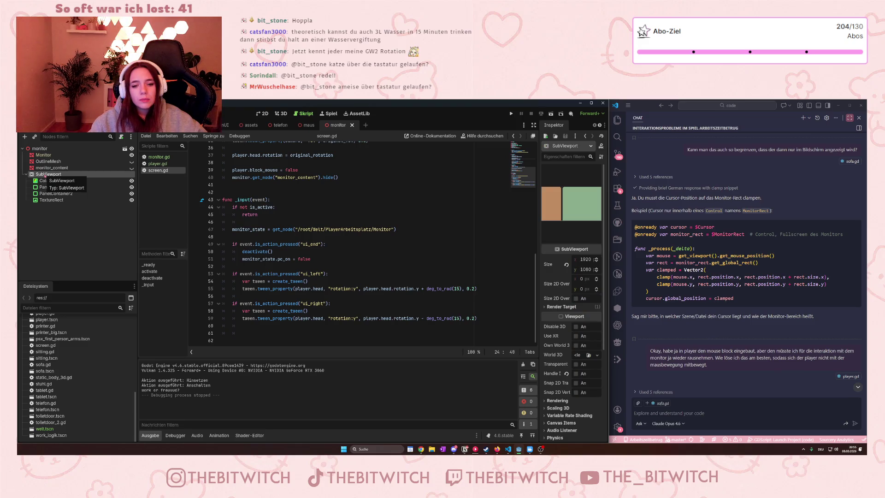
pyautogui.rightClick(38, 149)
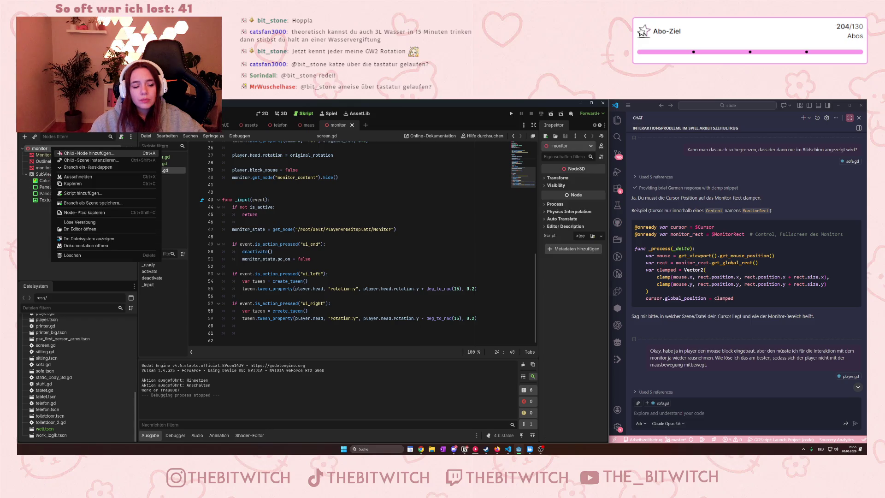
pyautogui.click(37, 175)
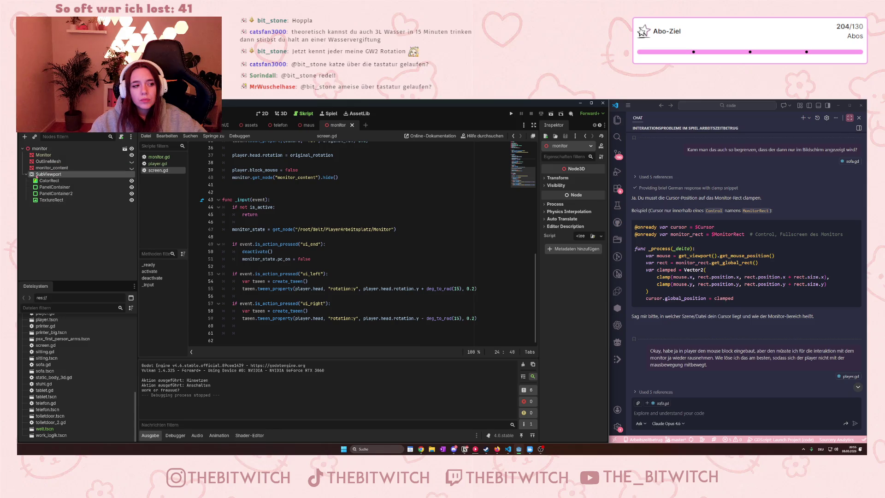
pyautogui.click(37, 175)
pyautogui.click(54, 168)
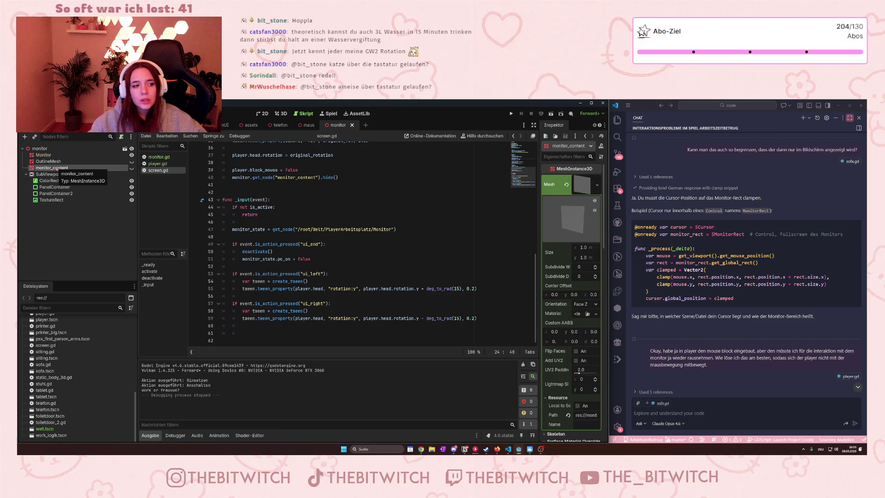
pyautogui.click(55, 175)
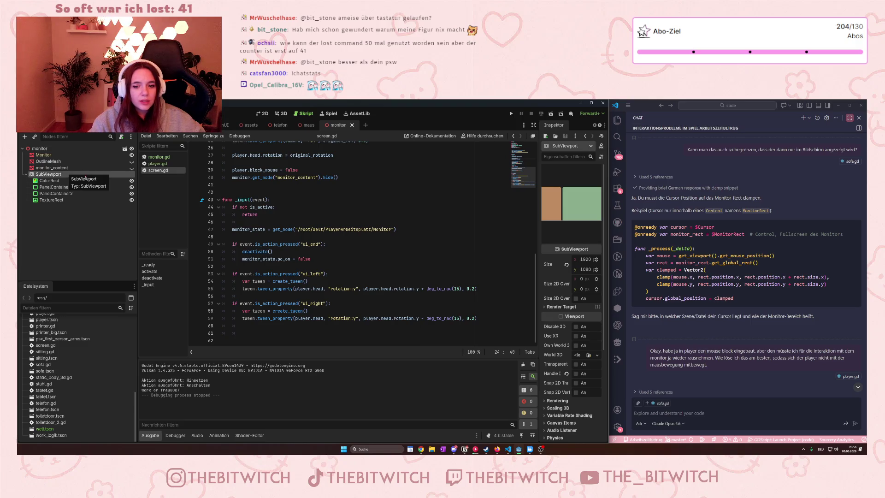
pyautogui.click(50, 180)
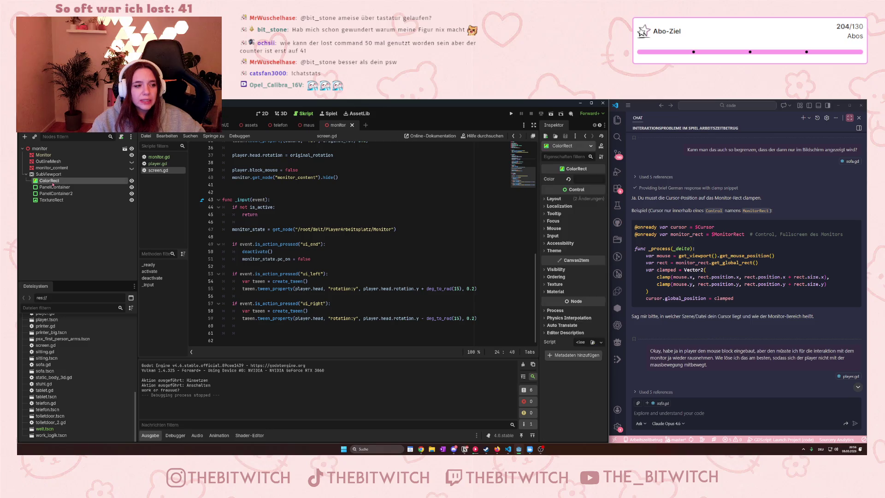
pyautogui.click(59, 175)
pyautogui.click(54, 168)
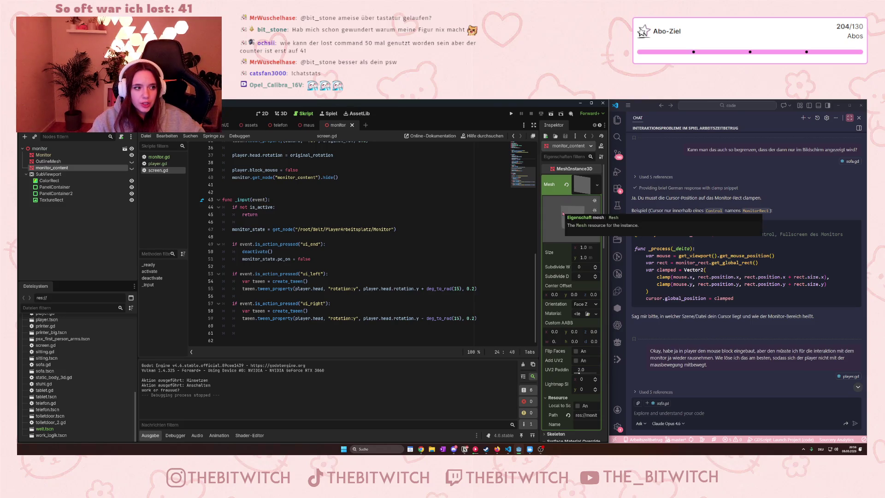
pyautogui.scroll(-5, 562, 213)
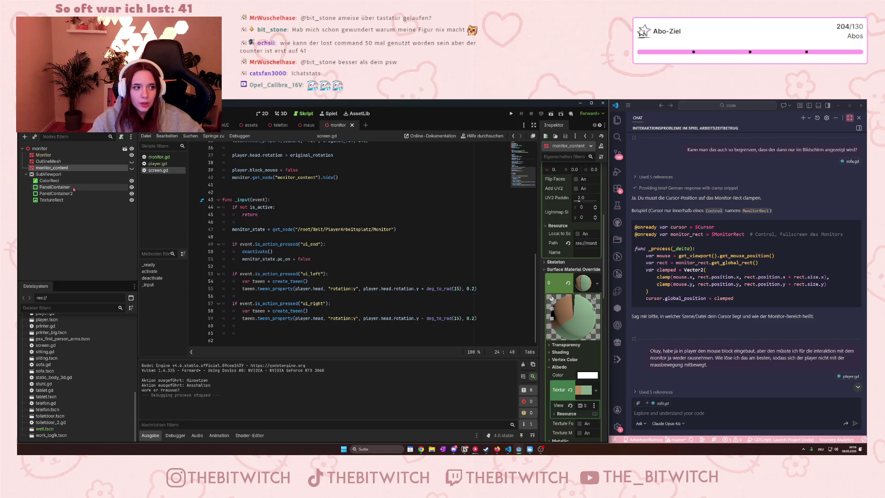
pyautogui.click(60, 181)
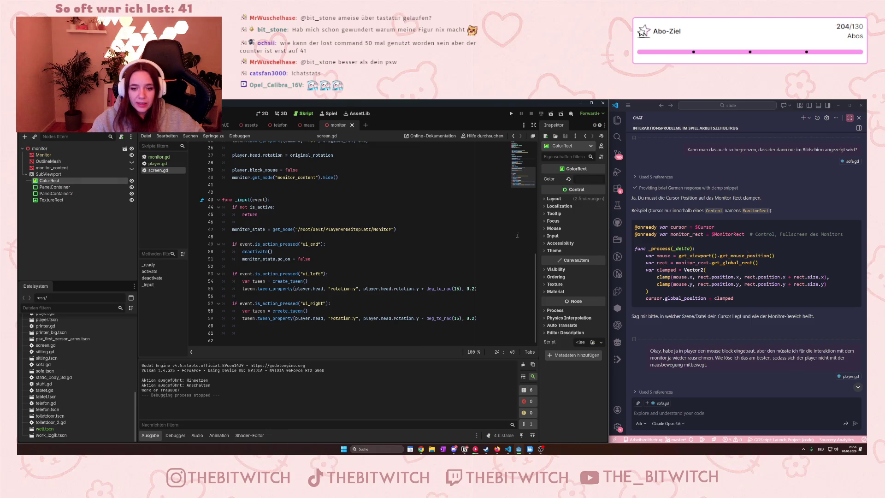
pyautogui.click(737, 284)
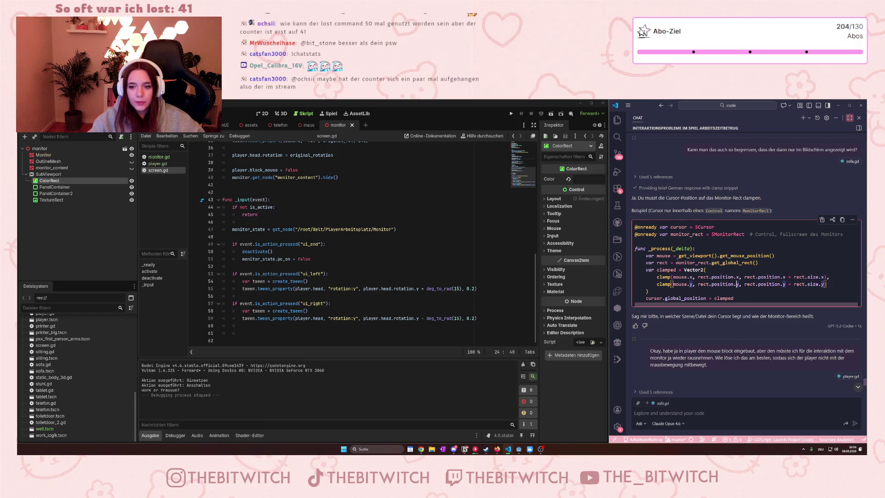
pyautogui.doubleClick(713, 264)
pyautogui.click(713, 270)
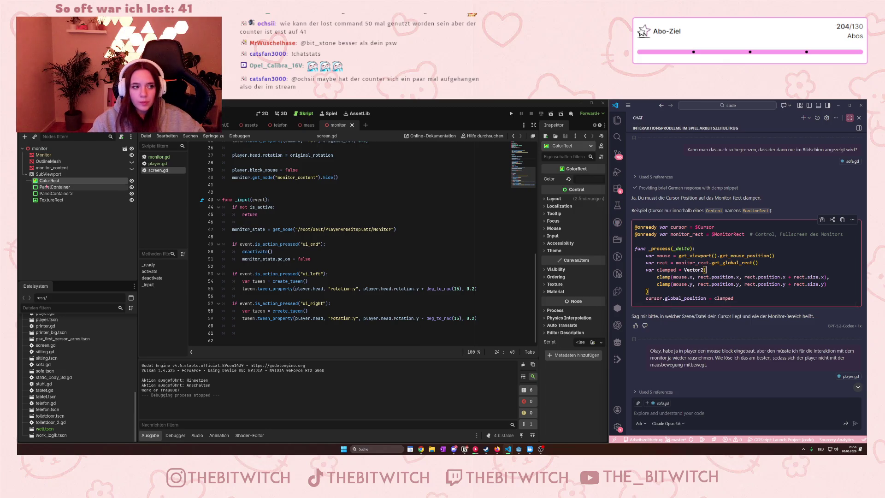
pyautogui.click(51, 174)
pyautogui.rightClick(63, 175)
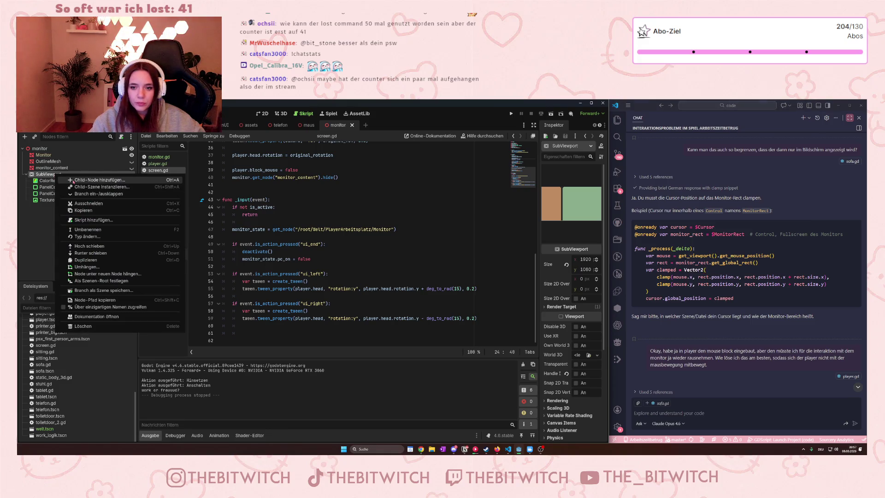
# Create a Control child node under the SubViewport.
pyautogui.click(74, 180)
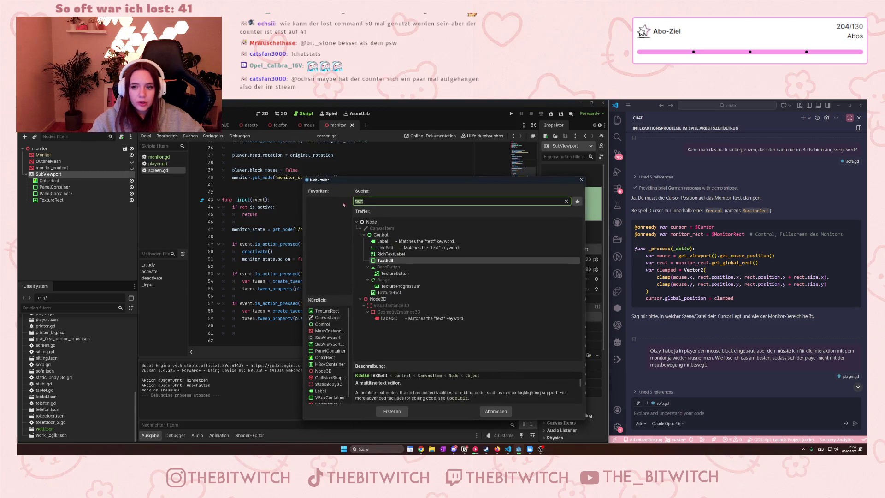
pyautogui.write('Control')
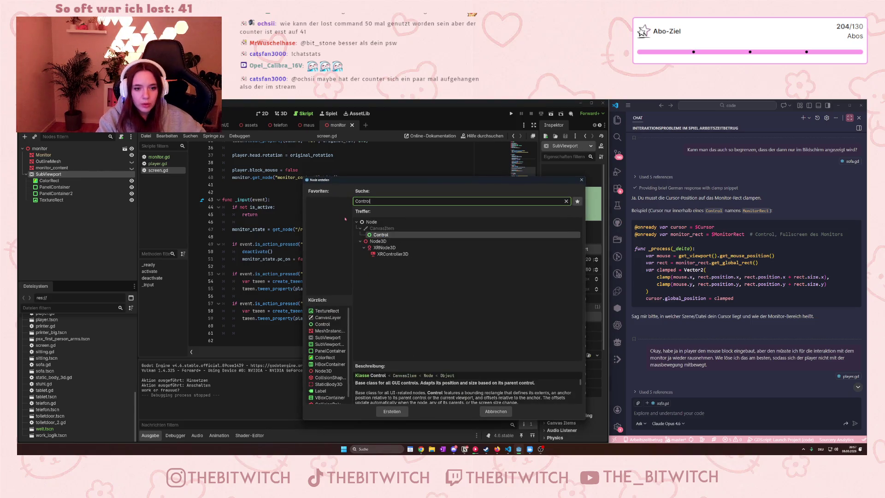
pyautogui.doubleClick(381, 234)
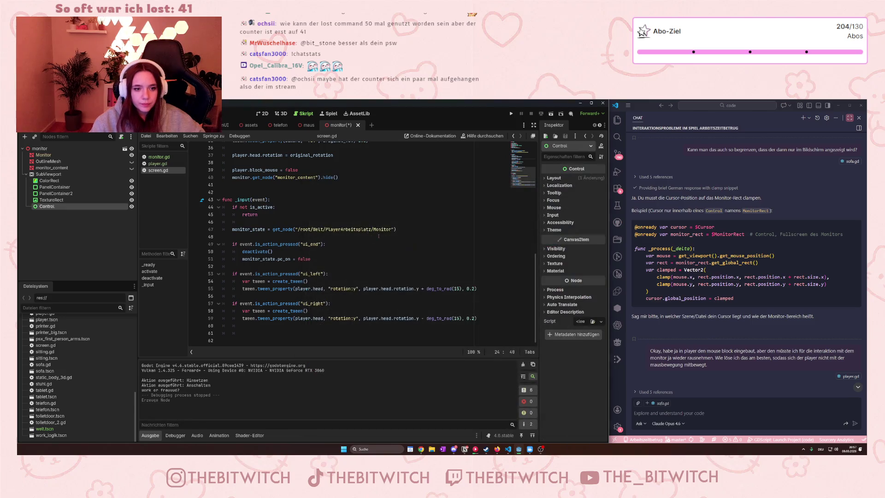
# Rename the new Control node to MouseControl.
pyautogui.doubleClick(47, 207)
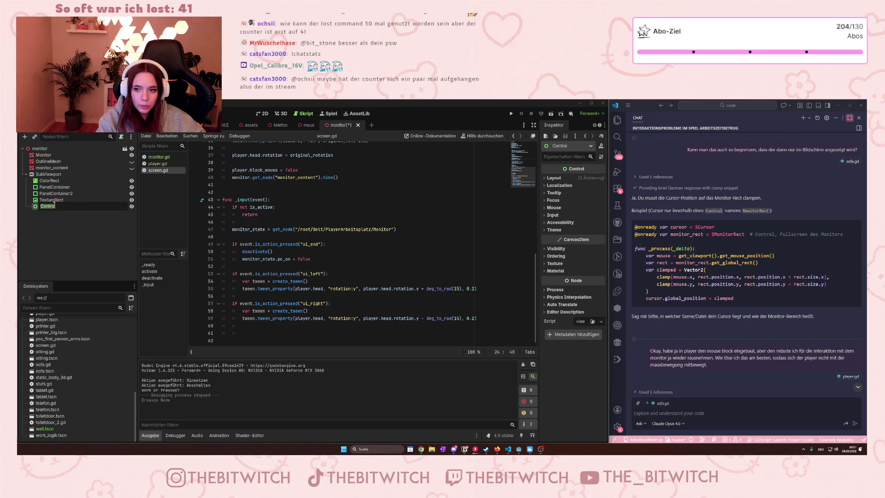
pyautogui.press('BackSpace')
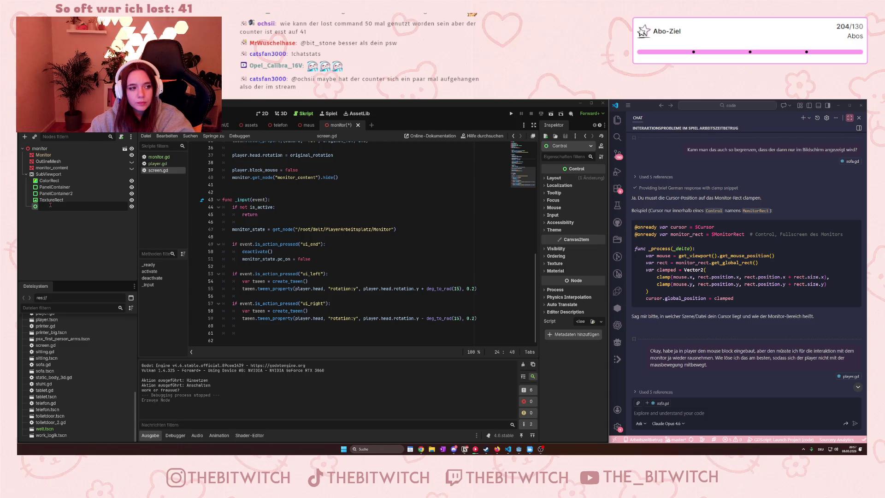
pyautogui.write('M')
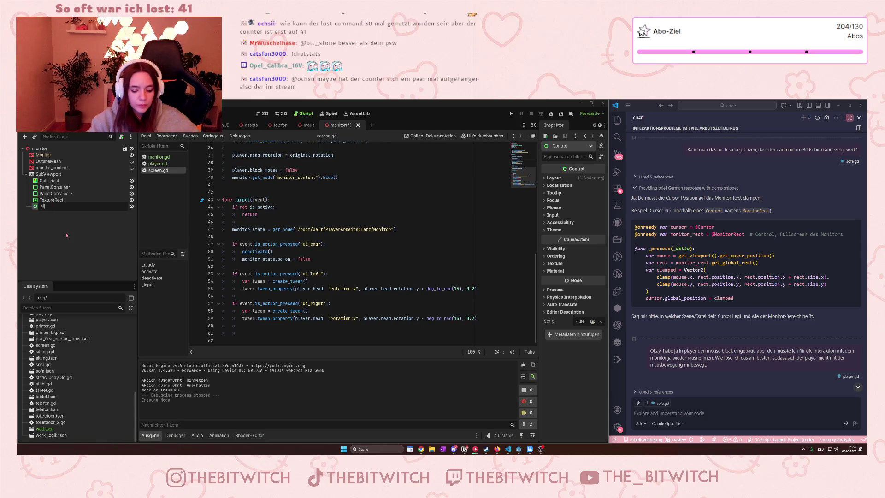
pyautogui.write('ouseCOntrol')
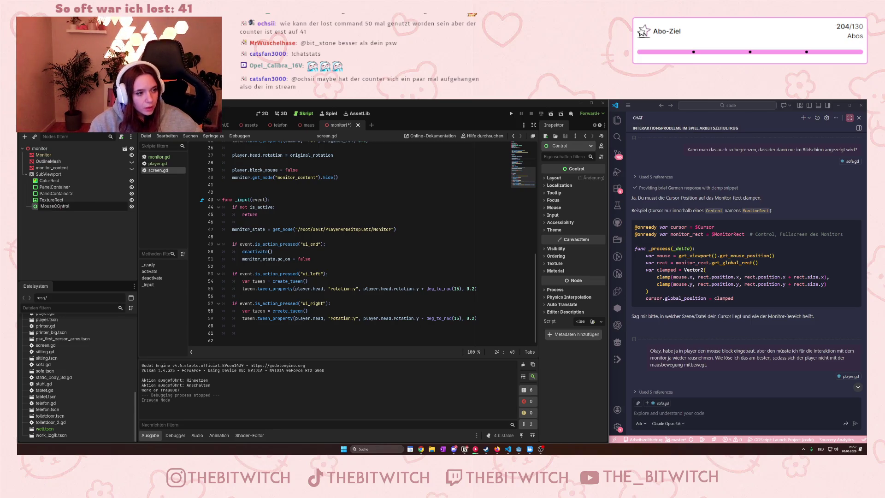
pyautogui.press('Left')
pyautogui.press('Left')
pyautogui.press('Left')
pyautogui.press('BackSpace')
pyautogui.write('o')
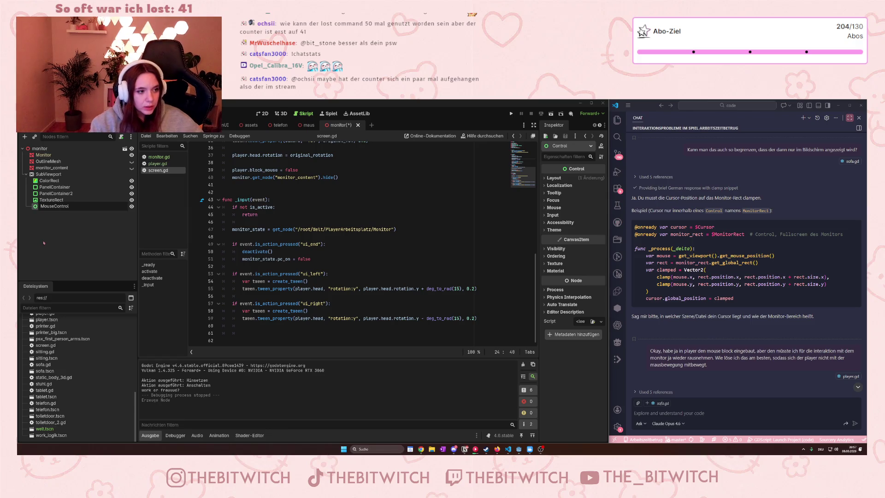
pyautogui.press('Return')
pyautogui.rightClick(119, 209)
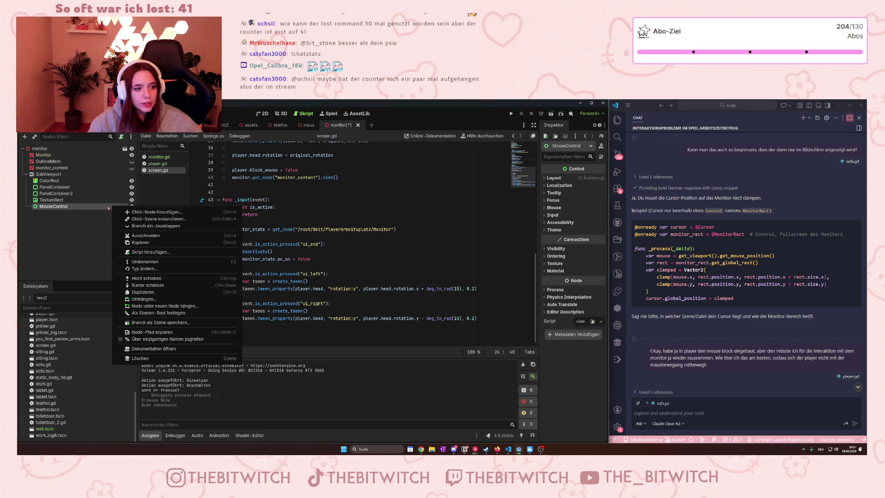
pyautogui.click(100, 220)
pyautogui.click(121, 136)
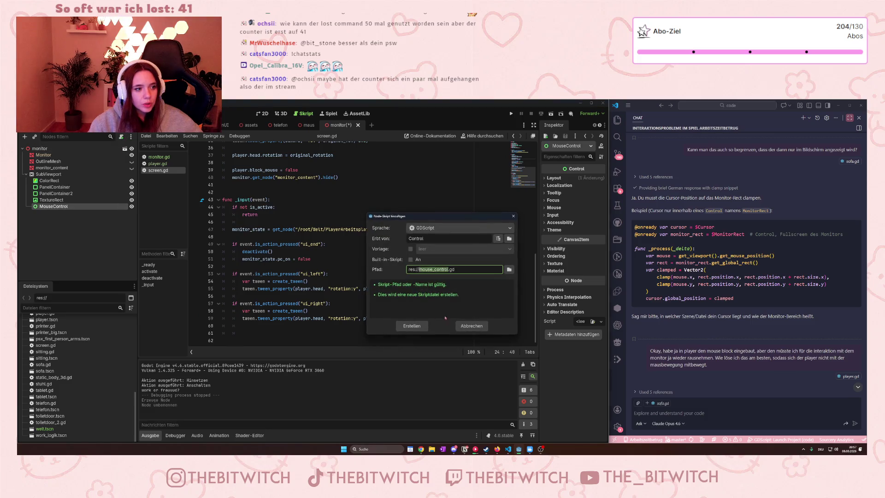
pyautogui.click(412, 326)
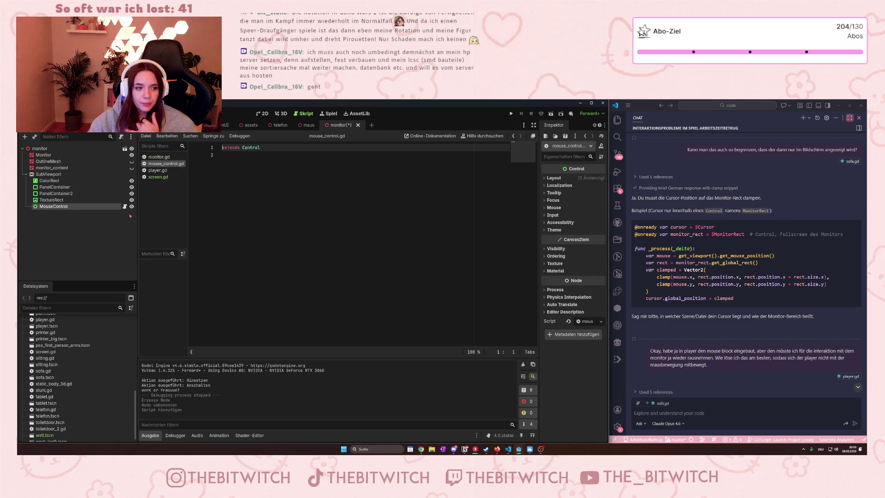
pyautogui.click(252, 155)
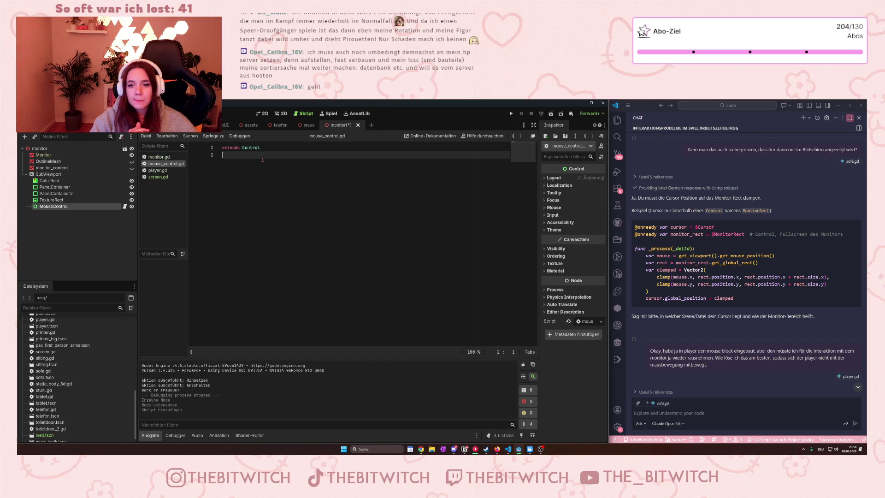
pyautogui.scroll(5, 706, 252)
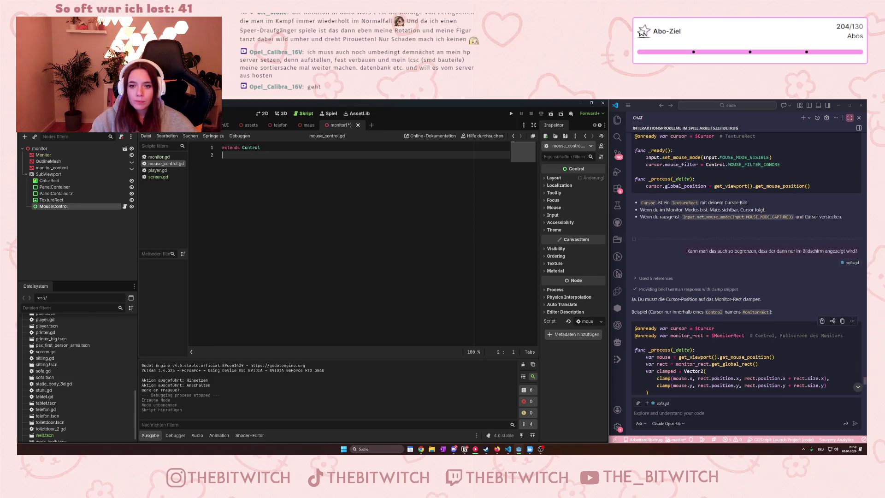
pyautogui.scroll(1, 706, 251)
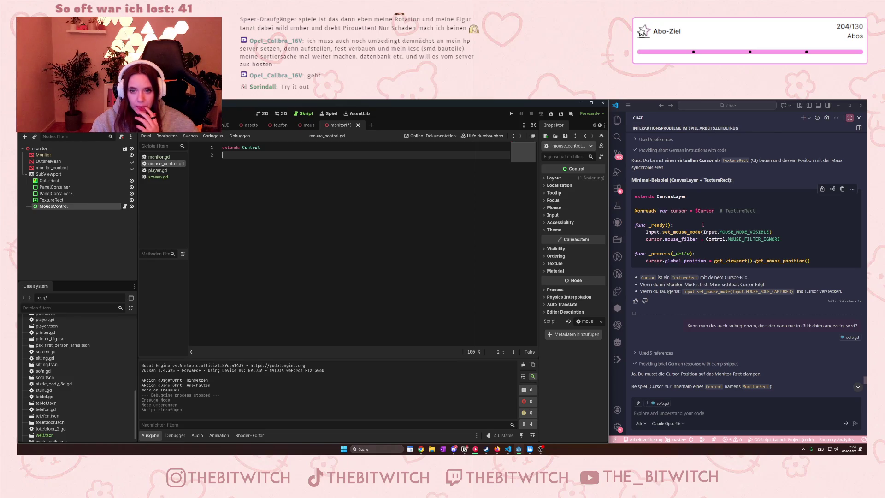
# Create a TextureRect child under MouseControl, found by searching 'text'.
pyautogui.rightClick(56, 207)
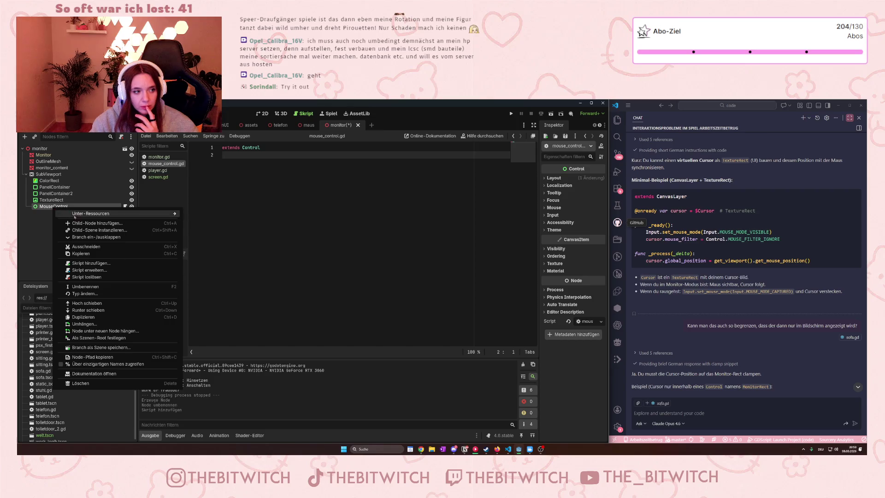
pyautogui.click(86, 224)
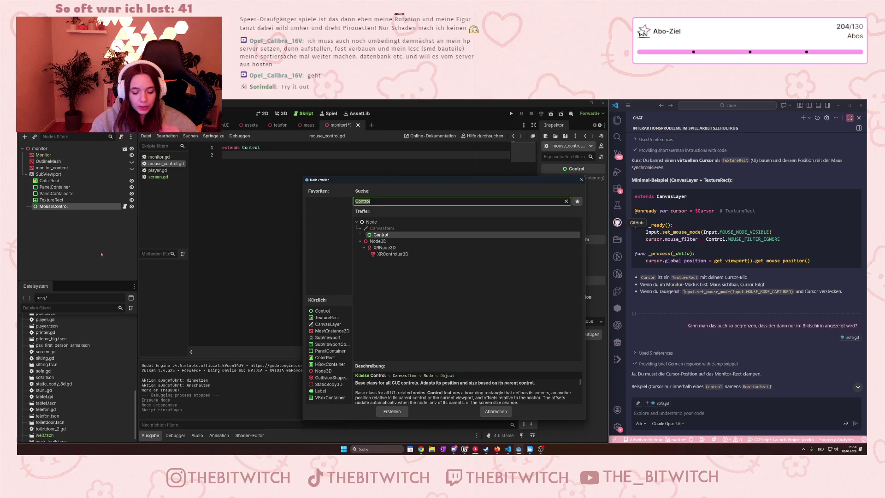
pyautogui.write('text')
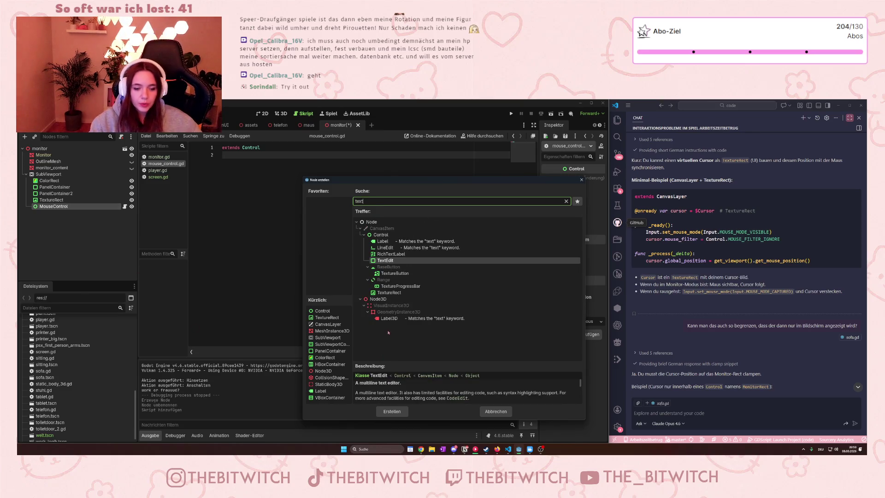
pyautogui.click(390, 292)
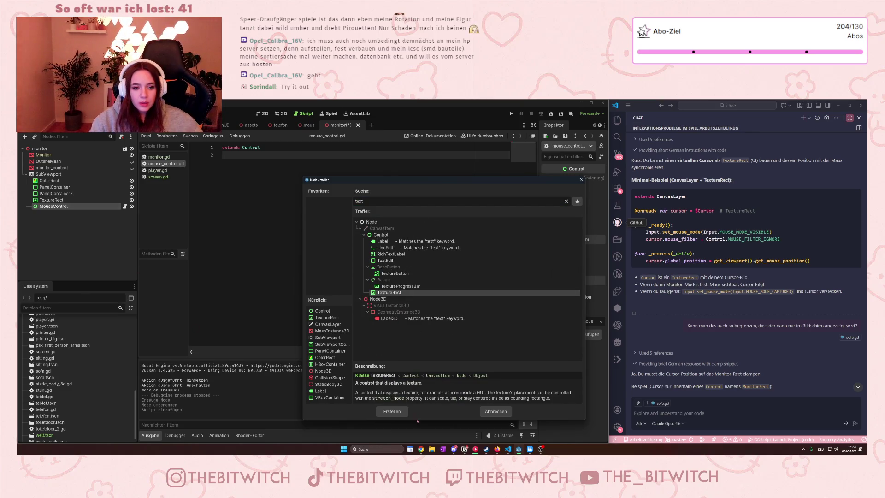
pyautogui.click(391, 411)
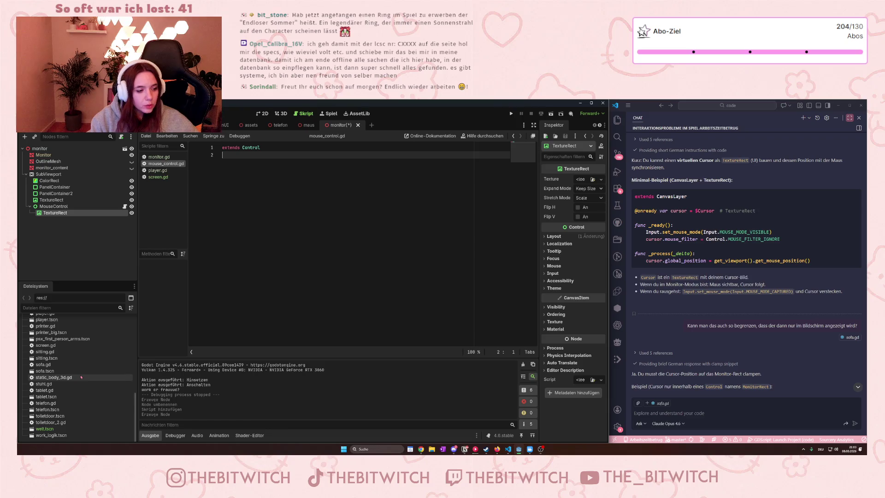
pyautogui.scroll(2, 82, 369)
pyautogui.scroll(5, 82, 370)
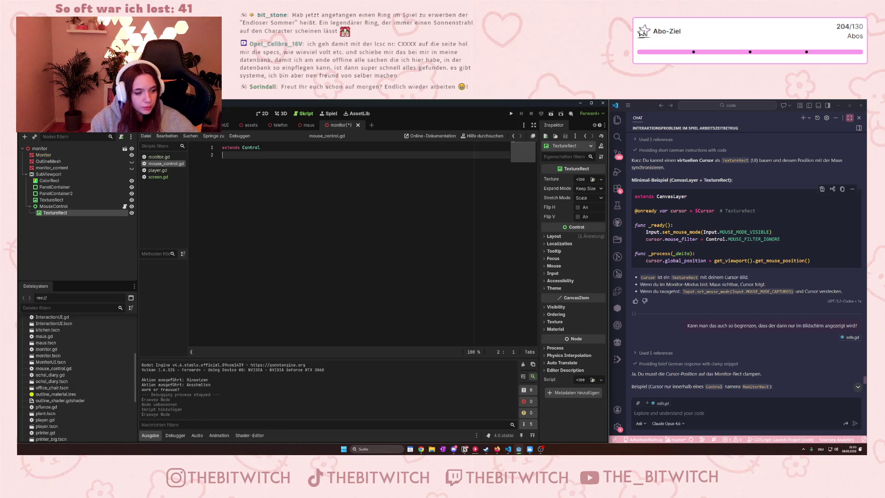
# Give the TextureRect a new ImageTexture and expand its Resource settings.
pyautogui.click(581, 180)
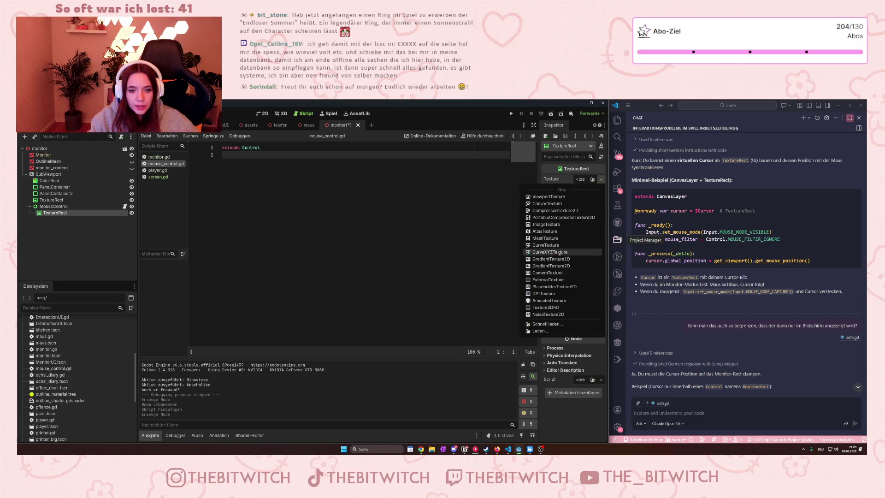
pyautogui.click(552, 225)
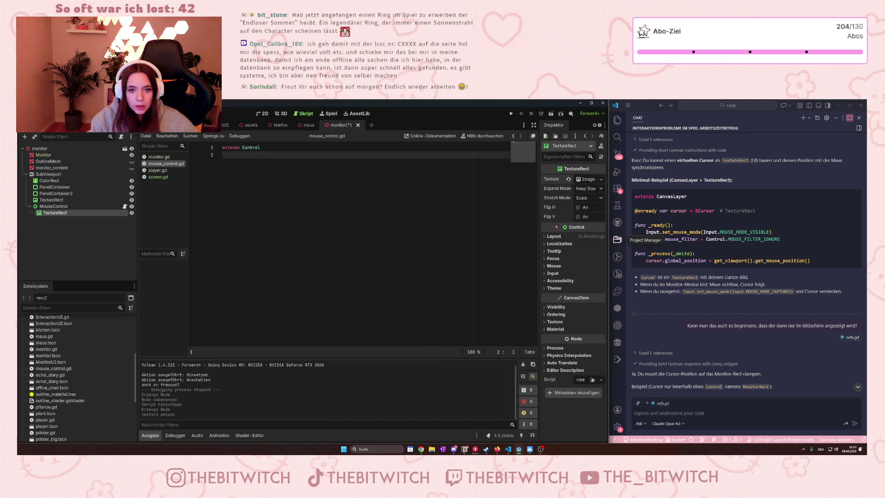
pyautogui.click(589, 179)
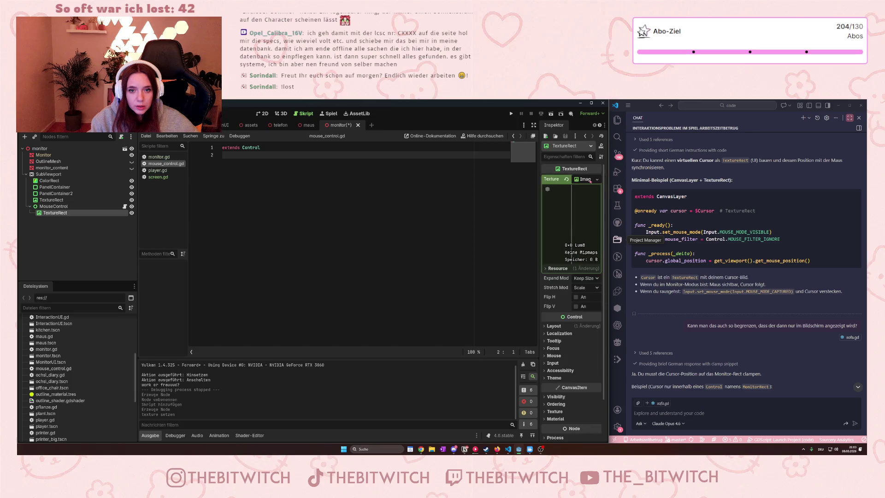
pyautogui.click(586, 267)
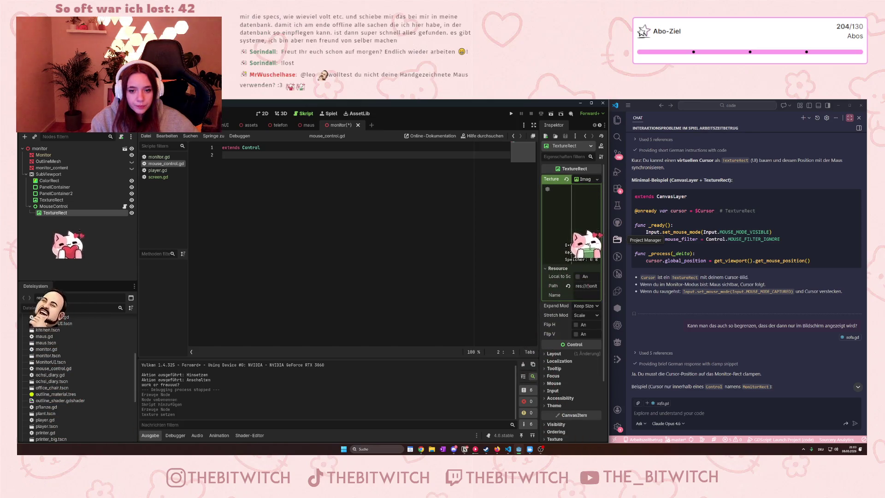
pyautogui.scroll(-5, 130, 388)
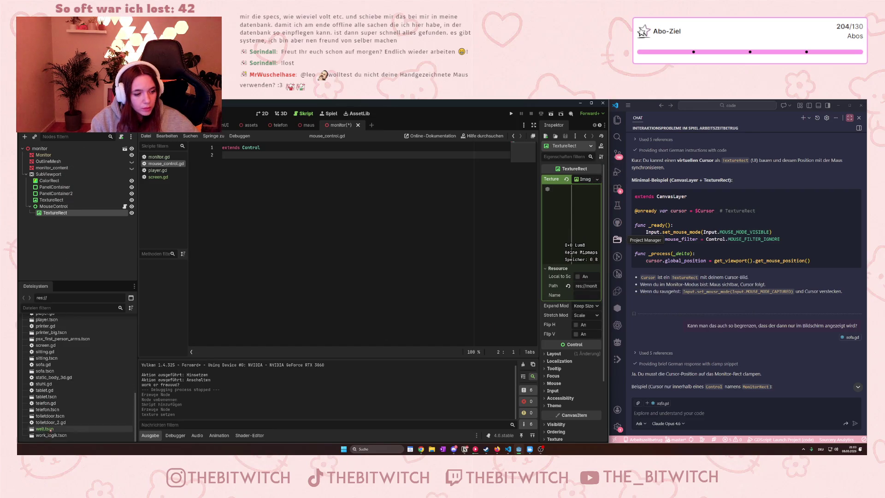
pyautogui.scroll(10, 50, 415)
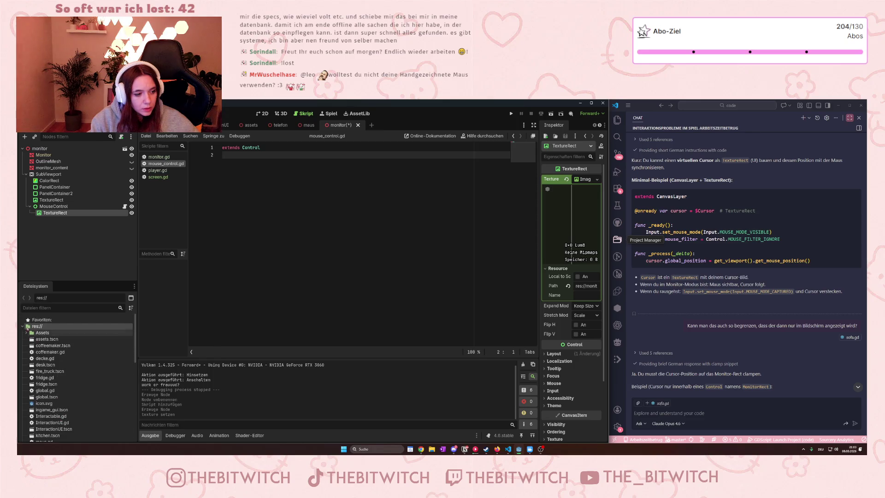
# Find Mousepointer.png in the Assets folder and copy its absolute path.
pyautogui.click(26, 332)
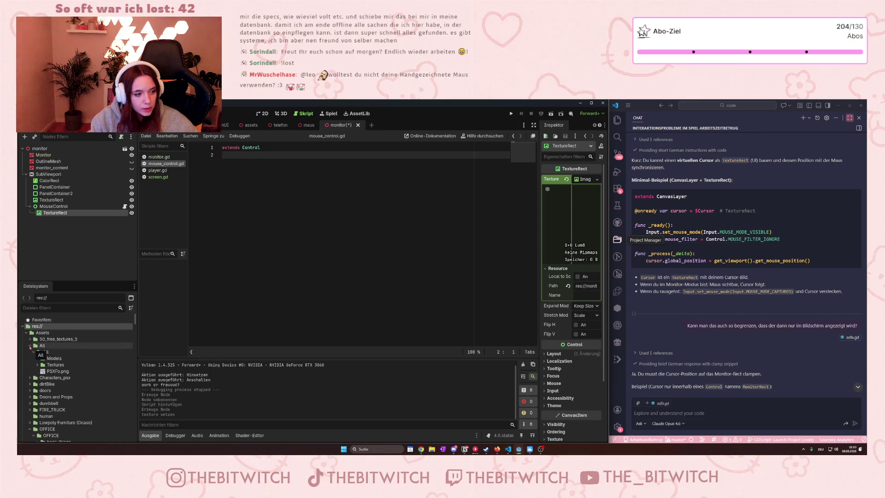
pyautogui.click(30, 403)
pyautogui.click(30, 415)
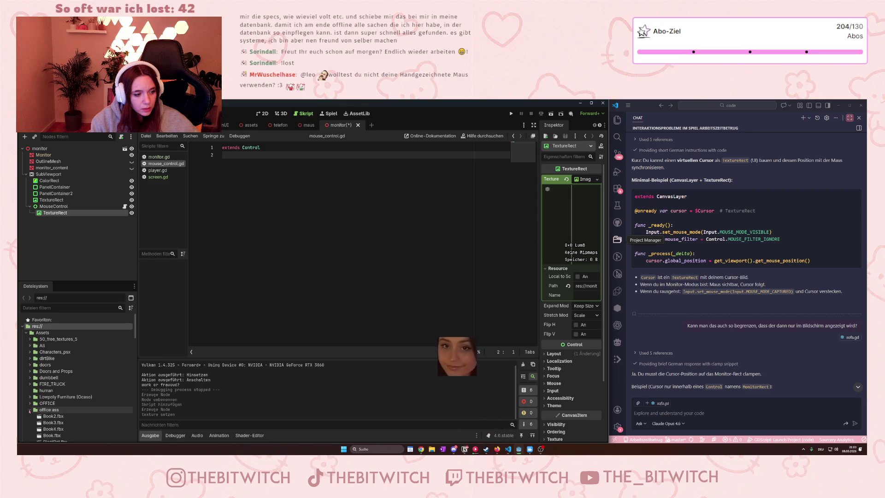
pyautogui.click(33, 416)
pyautogui.click(30, 416)
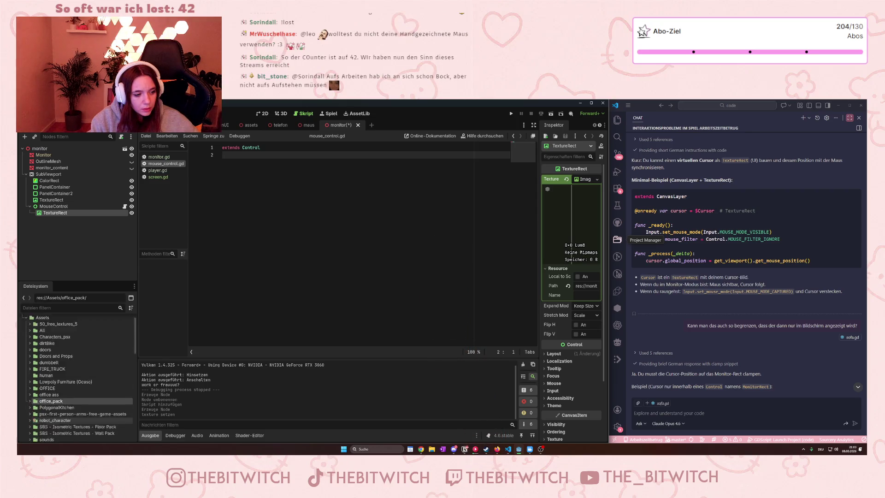
pyautogui.scroll(-3, 33, 413)
pyautogui.click(42, 406)
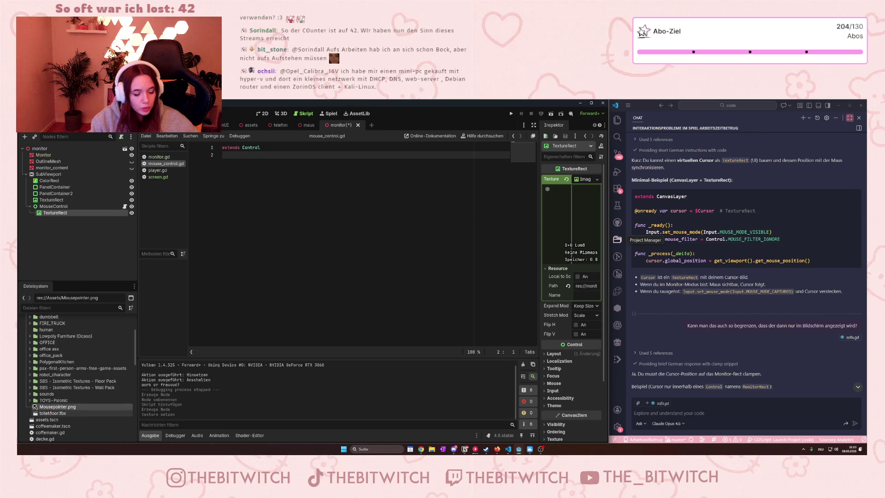
pyautogui.rightClick(49, 412)
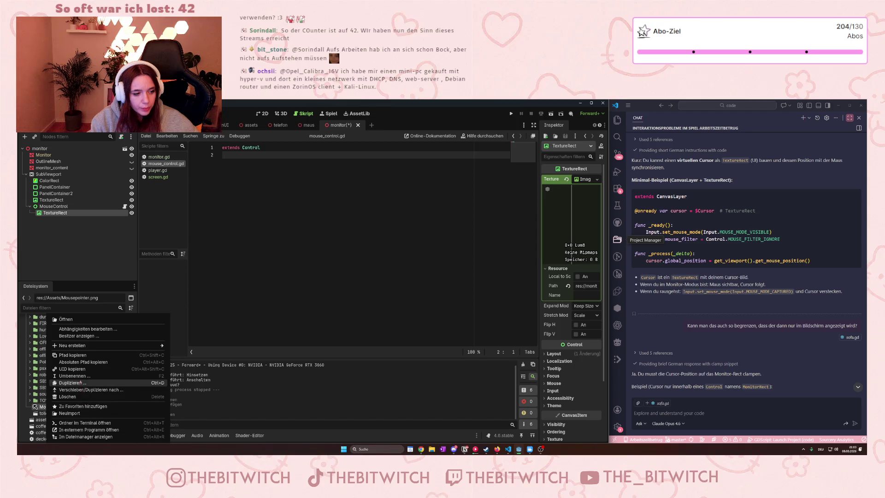
pyautogui.click(87, 362)
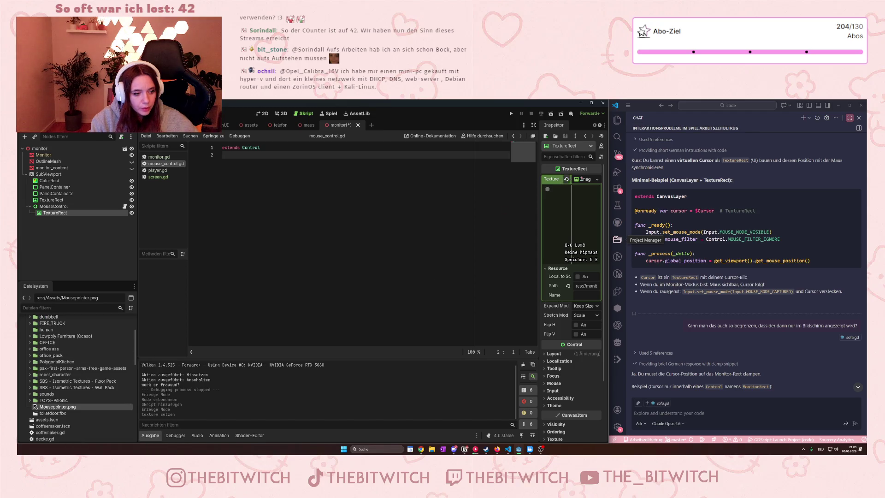
# Paste the Mousepointer.png path into the texture's resource Path, then show the 2D view.
pyautogui.click(586, 286)
pyautogui.hotkey('ctrl', 'a')
pyautogui.hotkey('ctrl', 'v')
pyautogui.press('Return')
pyautogui.click(450, 292)
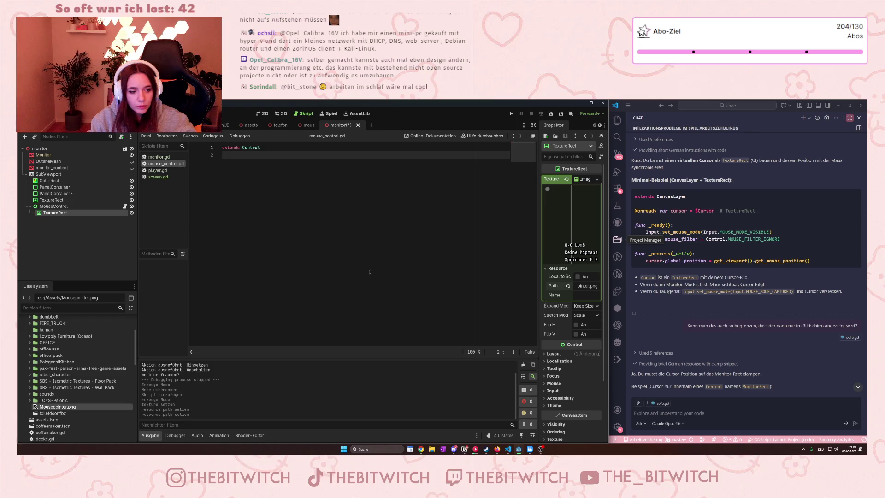
pyautogui.click(262, 113)
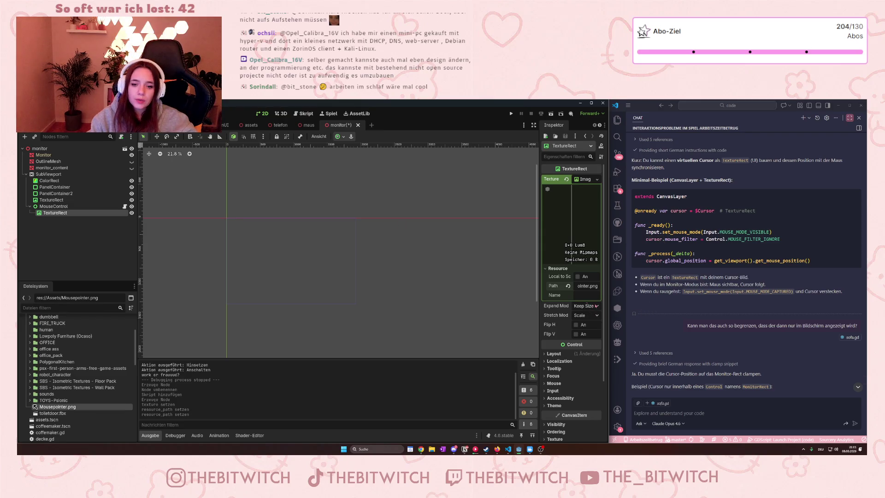
# Clear the texture's resource path and copy Mousepointer.png's project path from the FileSystem dock.
pyautogui.scroll(-2, 214, 210)
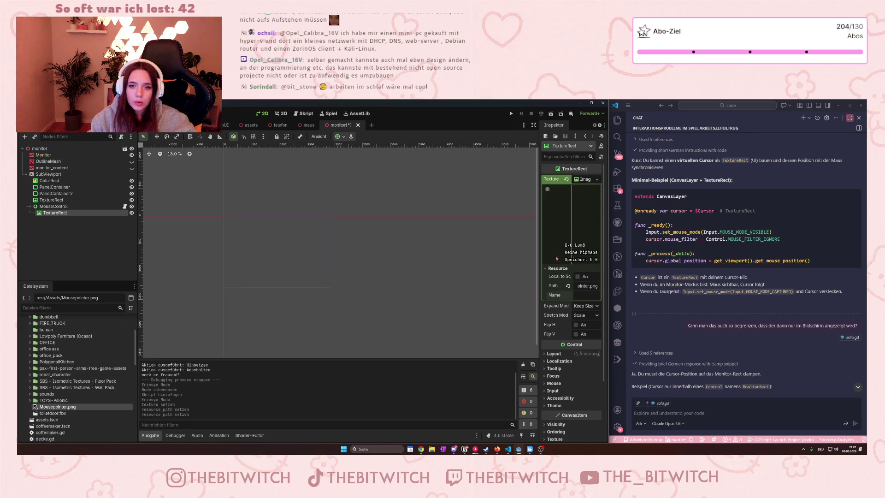
pyautogui.click(568, 287)
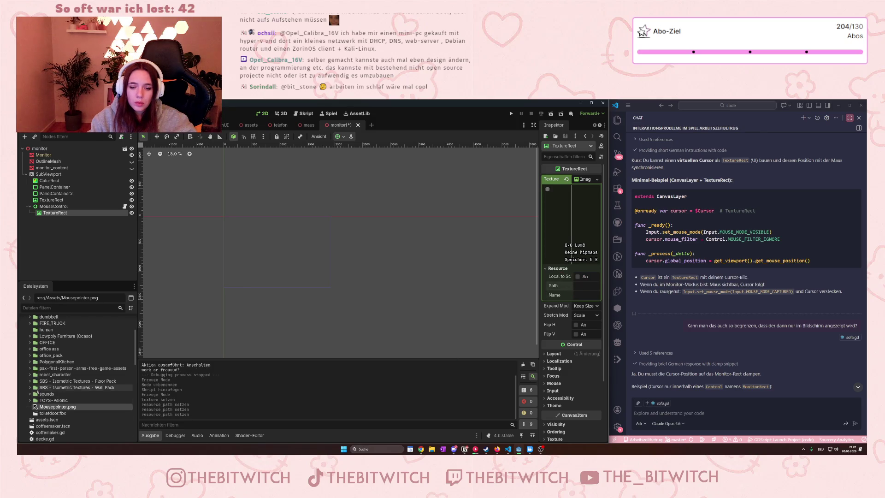
pyautogui.rightClick(57, 407)
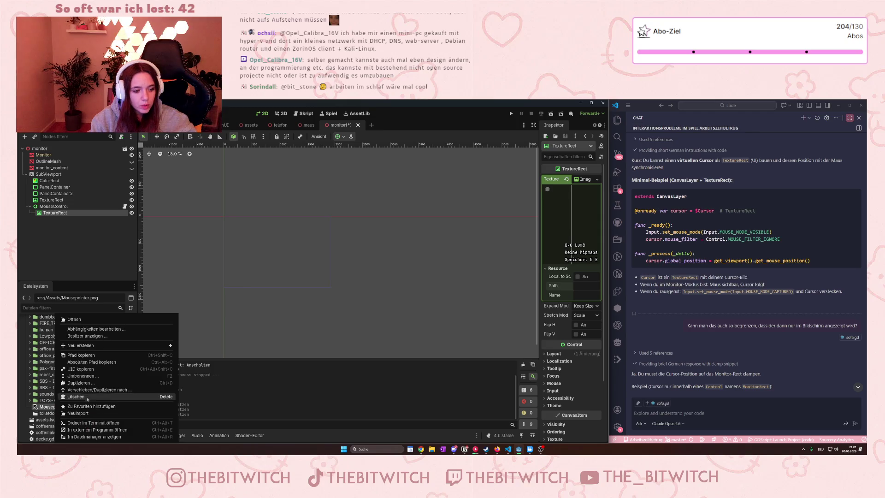
pyautogui.click(90, 361)
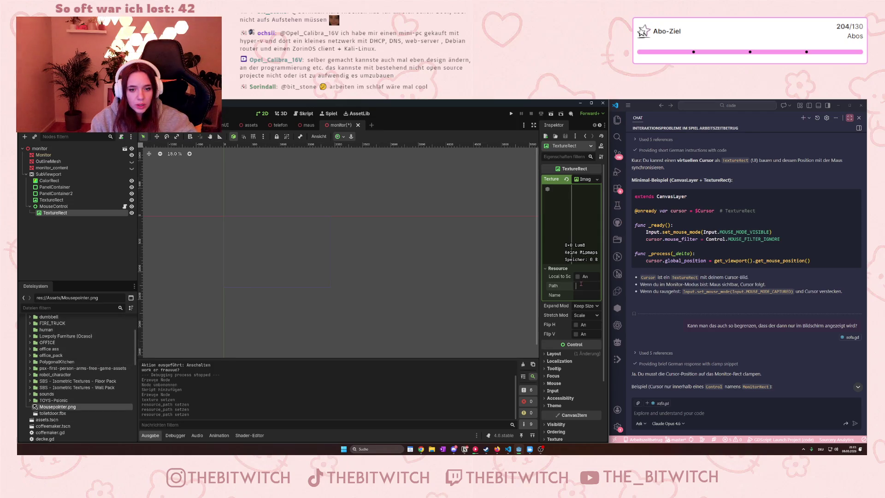
pyautogui.rightClick(51, 408)
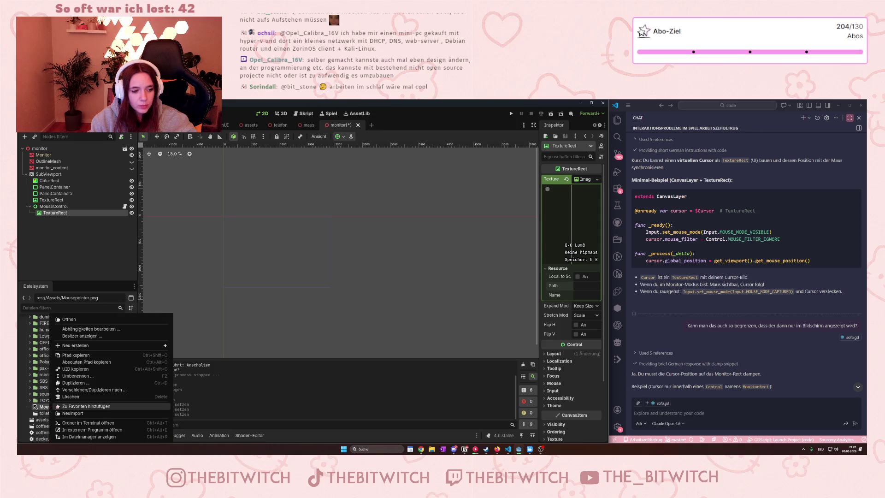
pyautogui.click(90, 362)
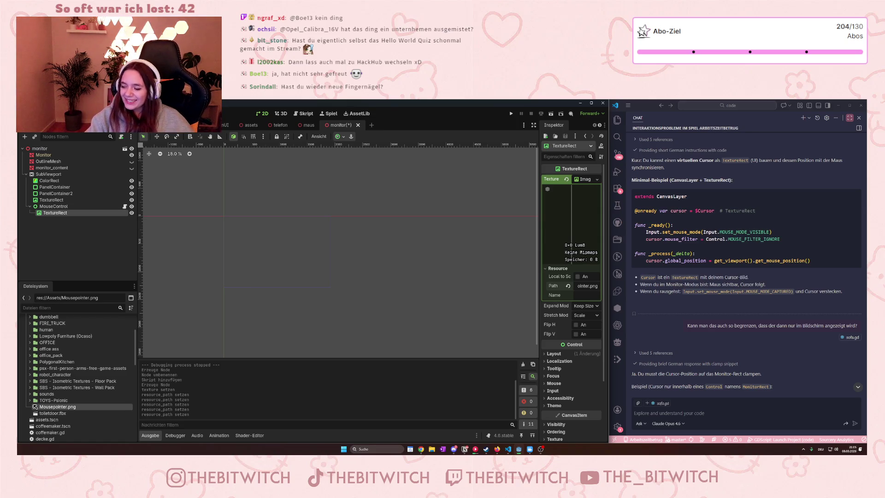
# Select the TextureRect under MouseControl in the Scene dock.
pyautogui.scroll(3, 255, 225)
pyautogui.scroll(3, 236, 213)
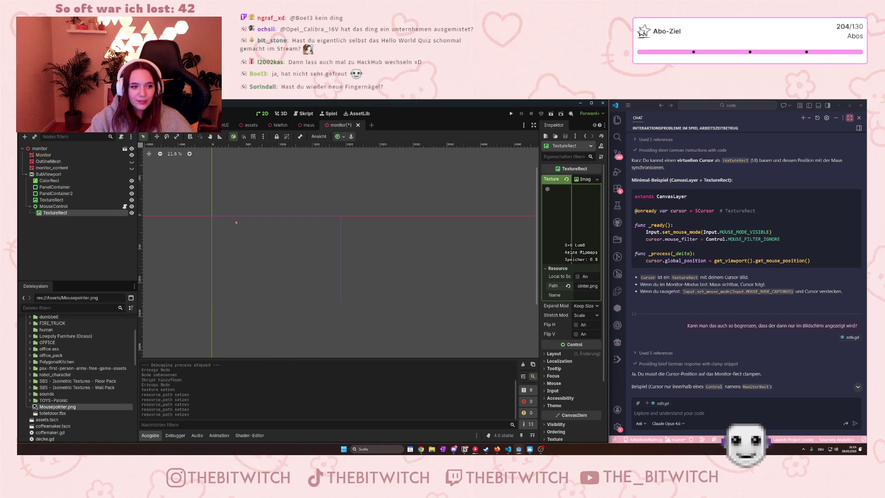
pyautogui.scroll(-15, 233, 208)
pyautogui.scroll(17, 229, 205)
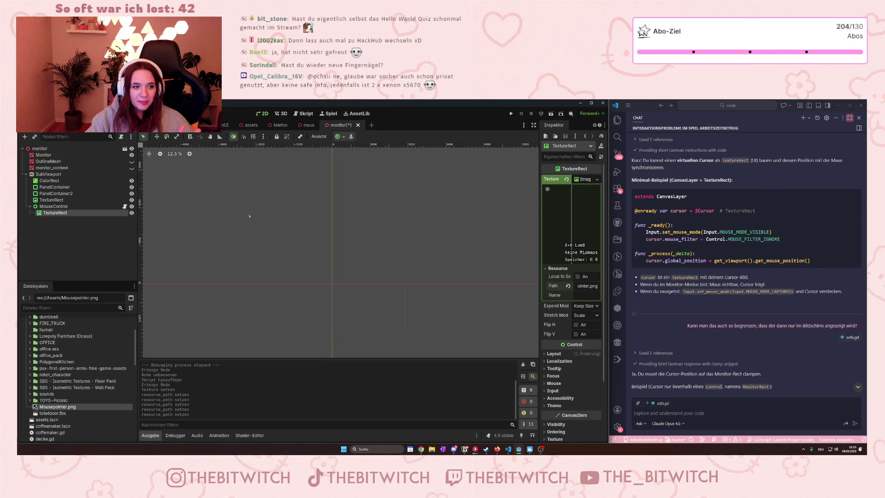
pyautogui.scroll(1, 380, 297)
pyautogui.rightClick(375, 291)
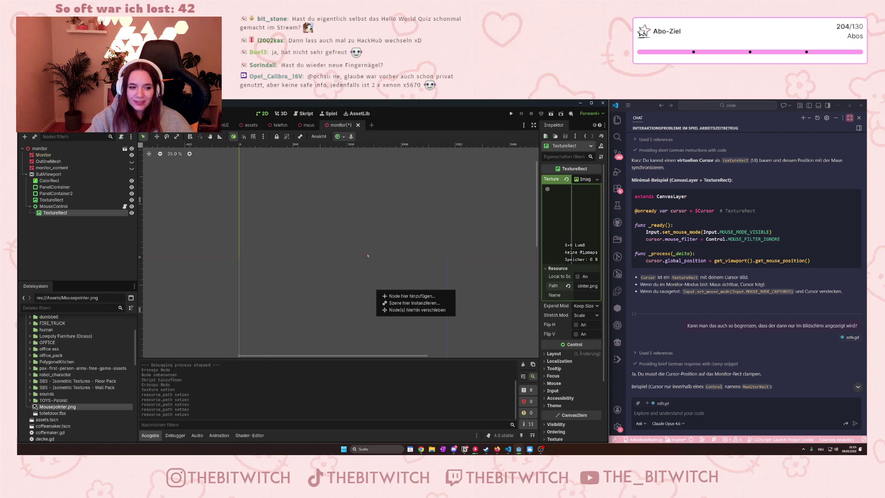
pyautogui.click(376, 229)
pyautogui.click(370, 230)
pyautogui.scroll(-4, 266, 268)
pyautogui.scroll(5, 272, 275)
pyautogui.click(83, 213)
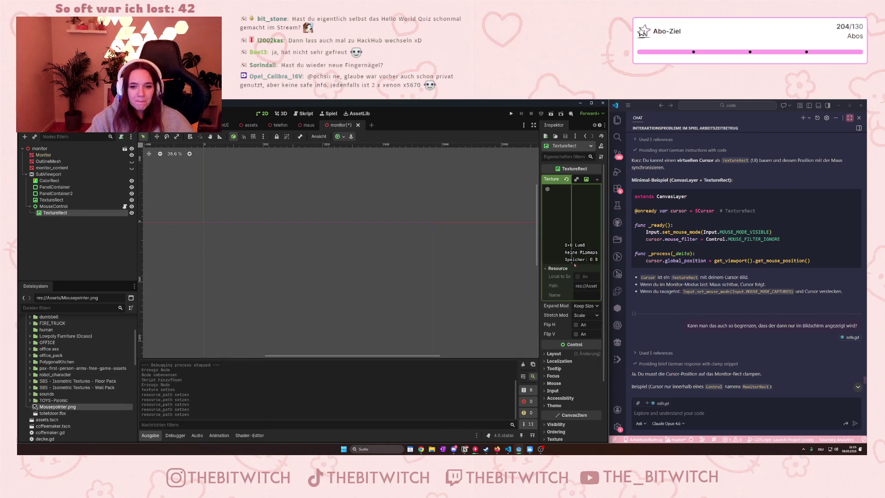
# Keep the TextureRect's expand mode at original size and stretch mode at Scale.
pyautogui.click(585, 306)
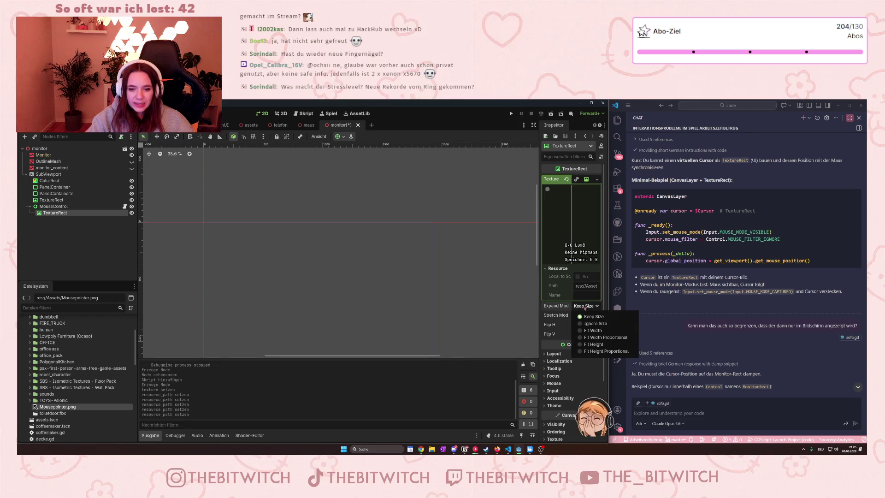
pyautogui.click(583, 309)
pyautogui.click(581, 315)
pyautogui.click(581, 317)
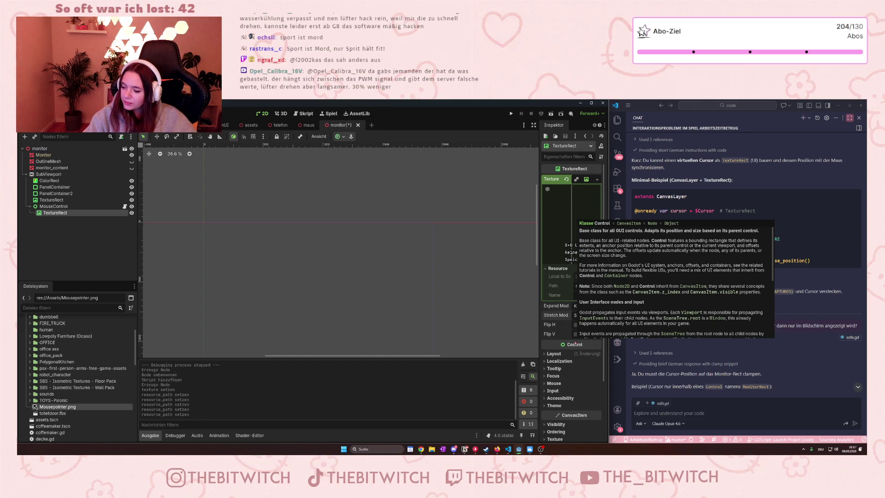
pyautogui.scroll(-1, 251, 267)
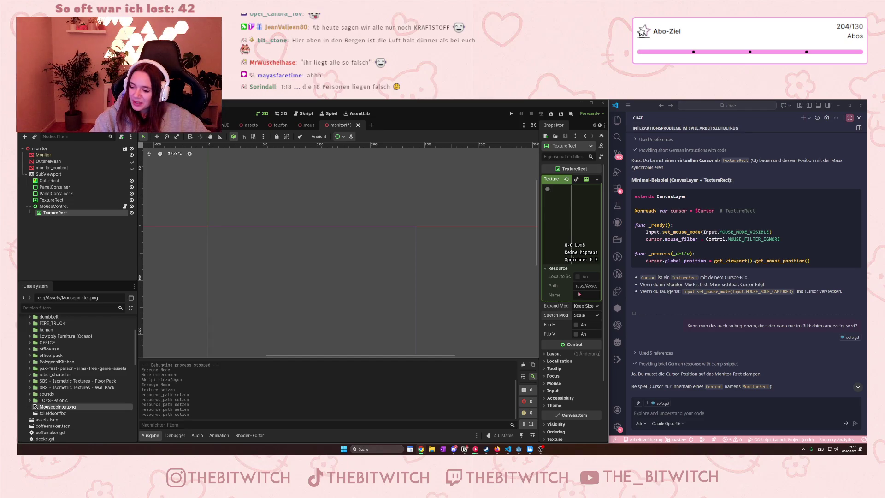
pyautogui.moveTo(564, 296)
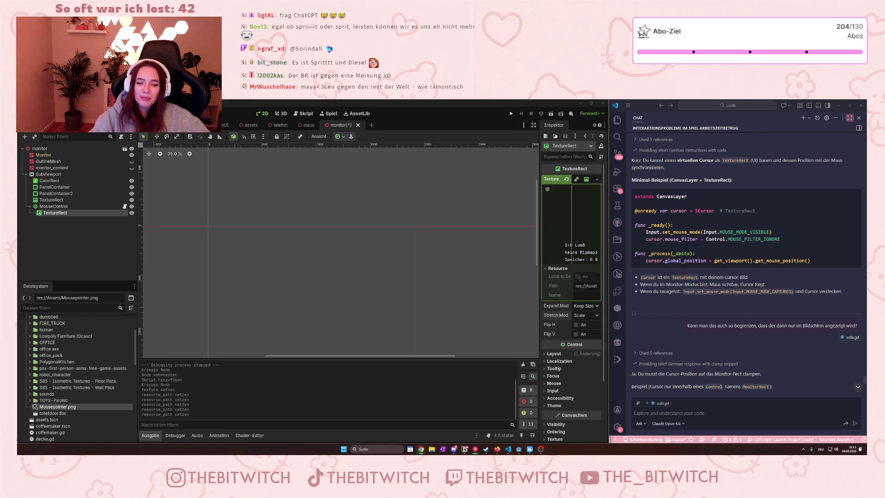
pyautogui.click(590, 307)
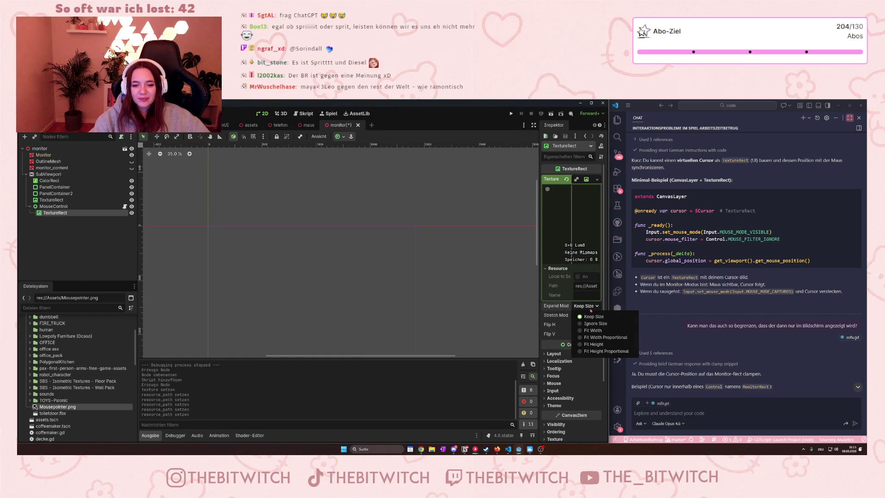
pyautogui.click(591, 323)
pyautogui.click(587, 307)
pyautogui.click(590, 314)
pyautogui.scroll(-3, 567, 295)
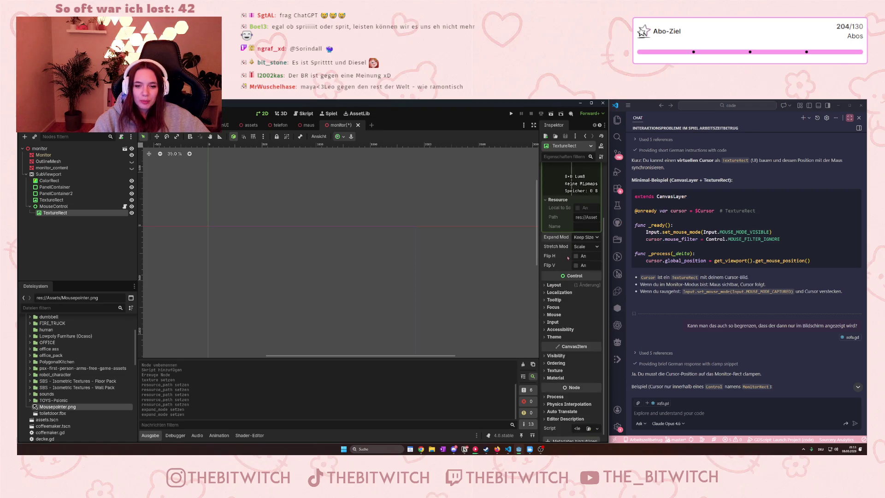
pyautogui.click(545, 278)
pyautogui.click(546, 278)
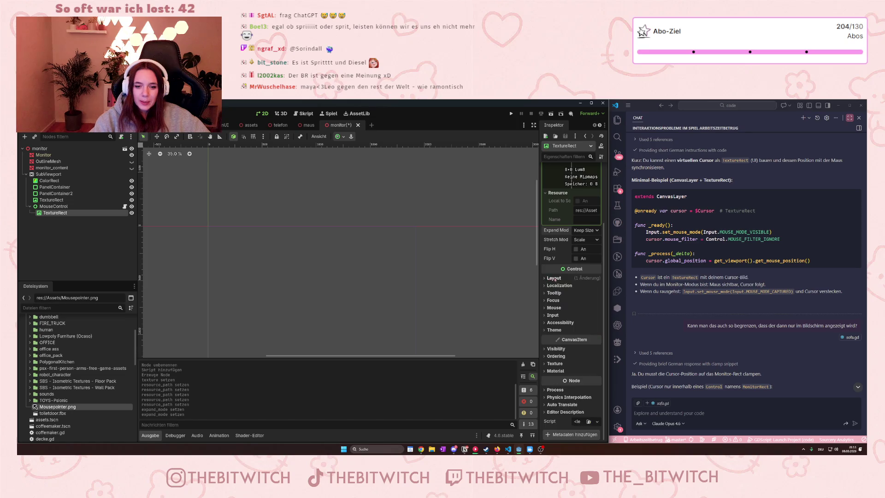
pyautogui.scroll(3, 555, 272)
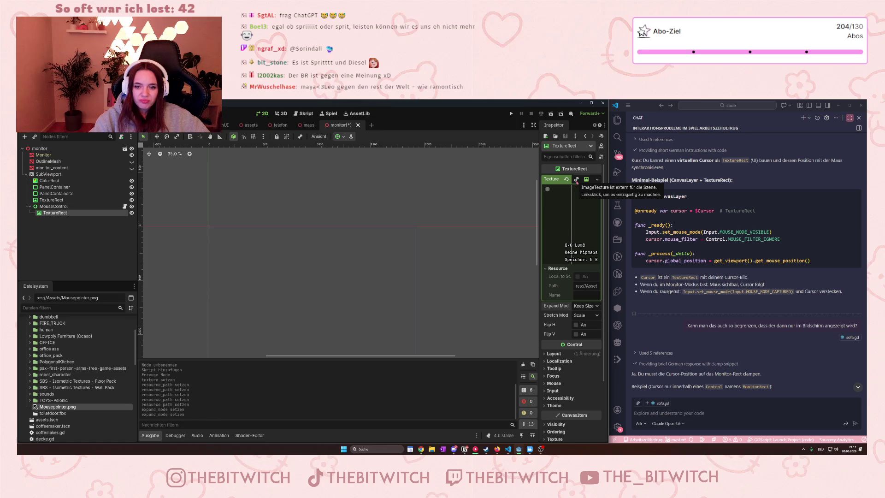
pyautogui.click(576, 180)
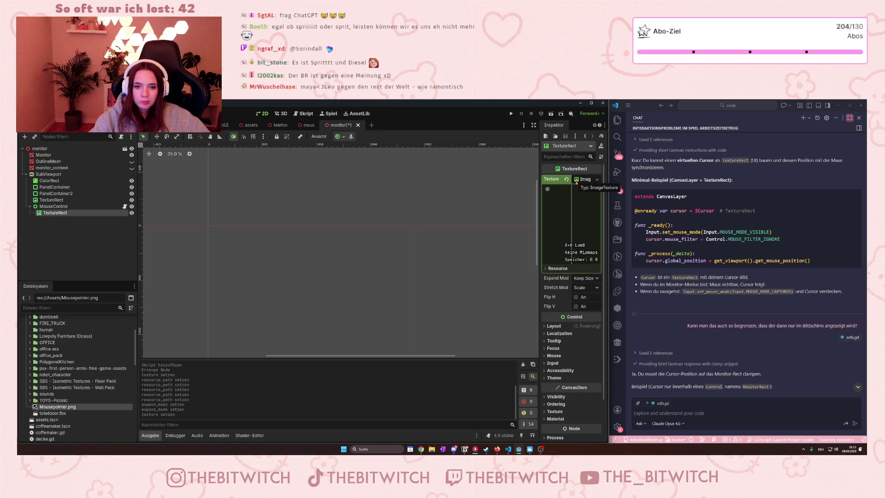
# Open the options menu of the TextureRect's Texture property.
pyautogui.scroll(-1, 222, 279)
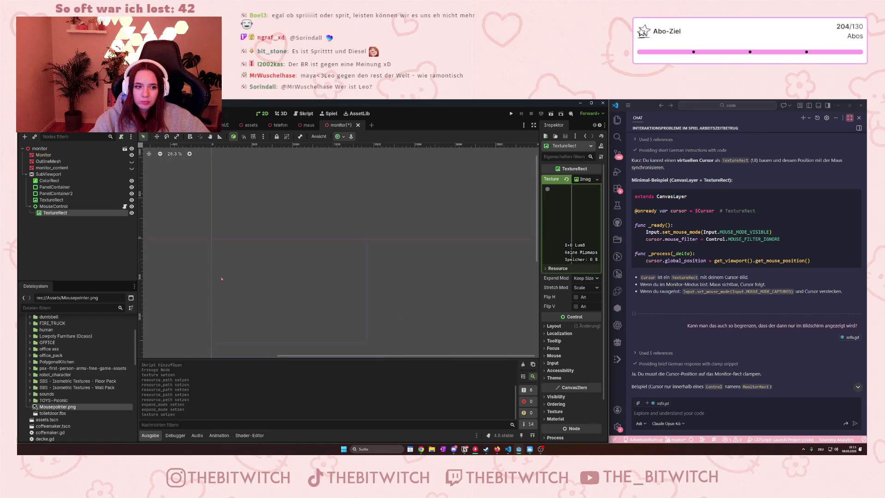
pyautogui.click(596, 180)
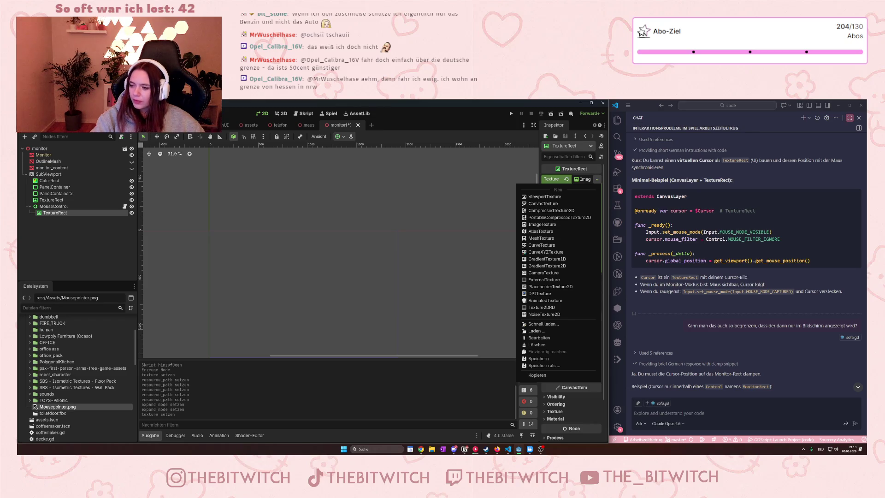
# Copy Mousepointer.png's path and paste it as the texture's resource path.
pyautogui.press('Escape')
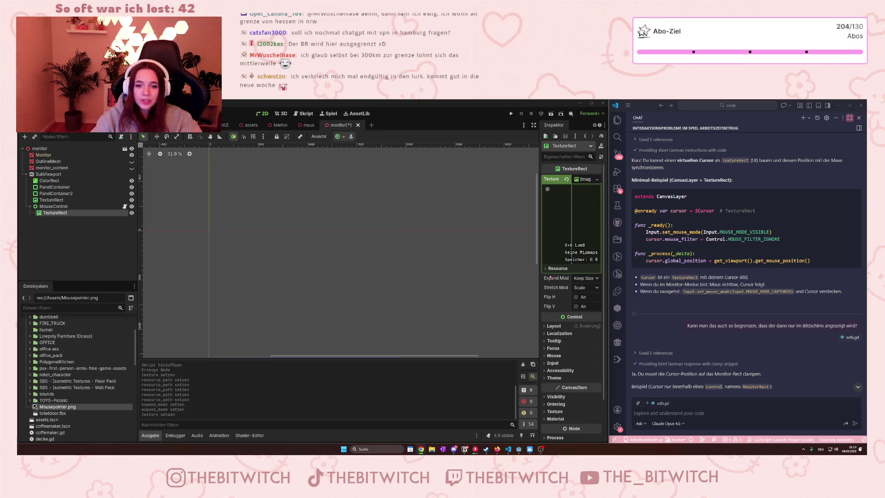
pyautogui.click(547, 268)
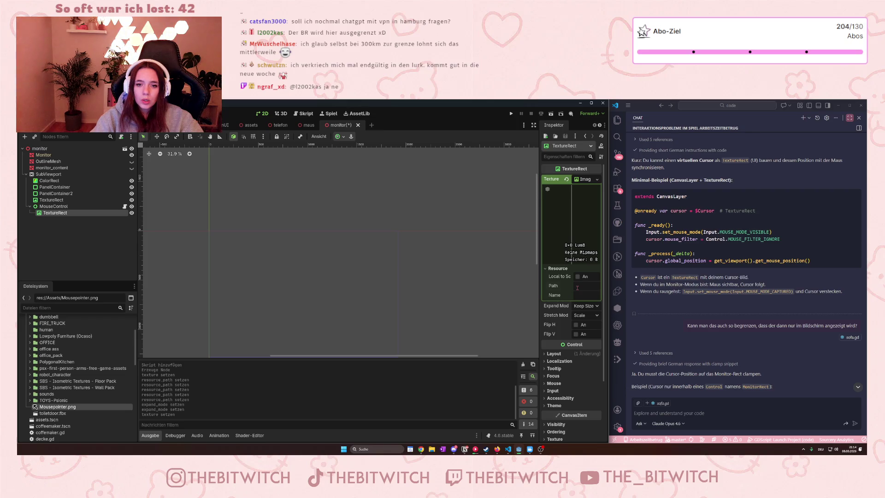
pyautogui.rightClick(50, 408)
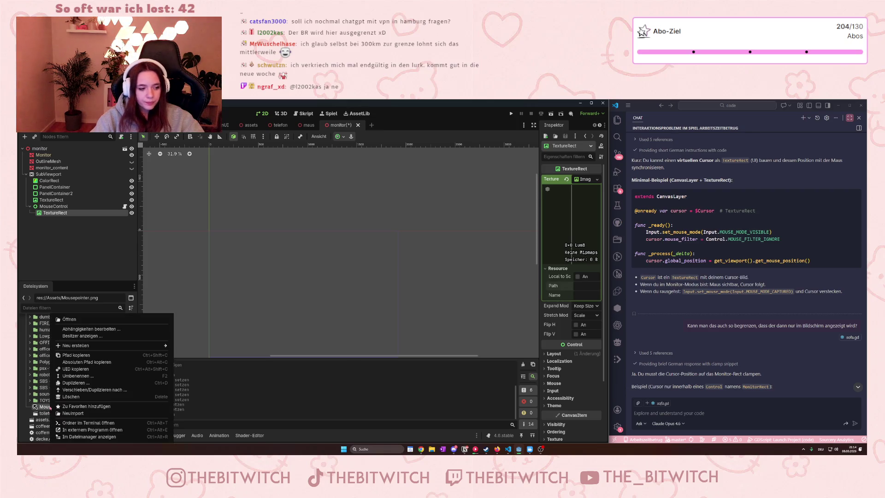
pyautogui.click(76, 355)
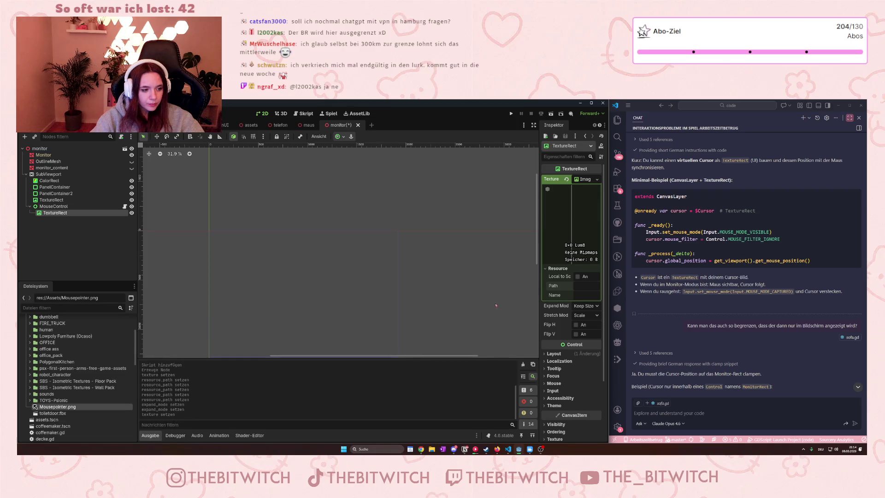
pyautogui.click(580, 285)
pyautogui.hotkey('ctrl', 'v')
pyautogui.press('Return')
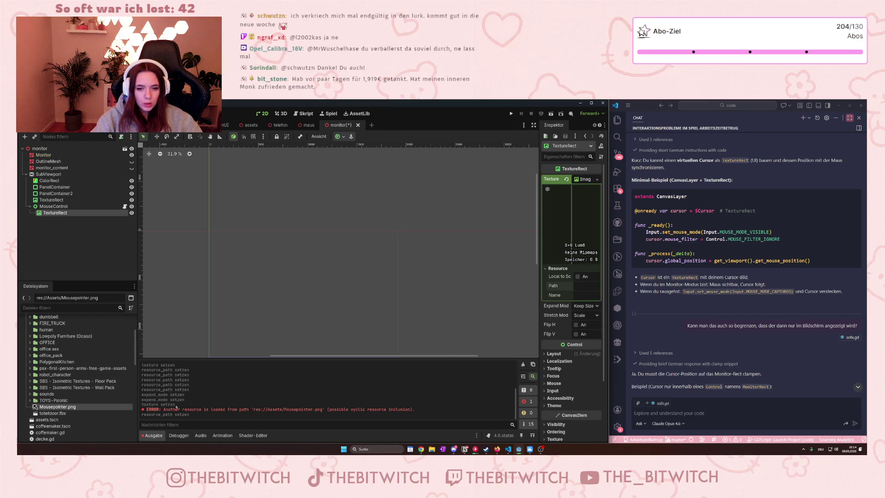
# Check the file and path context menus, then reopen the texture's resource options.
pyautogui.rightClick(49, 407)
pyautogui.click(49, 408)
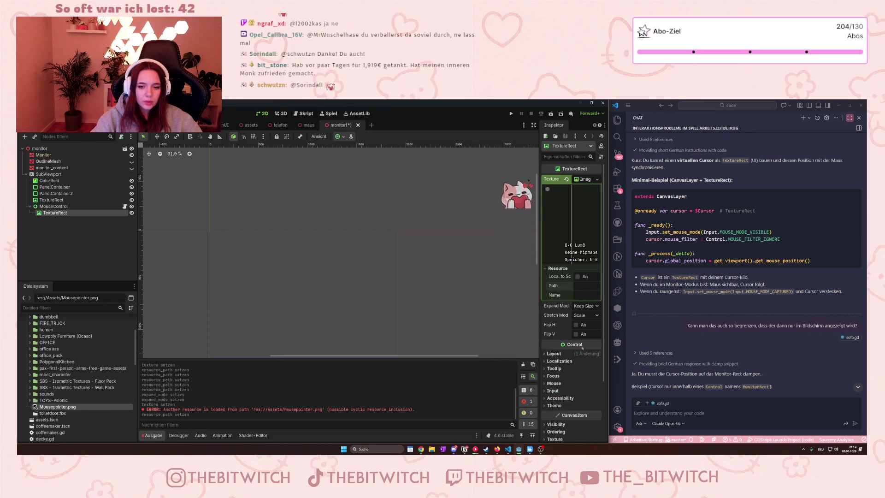
pyautogui.rightClick(579, 289)
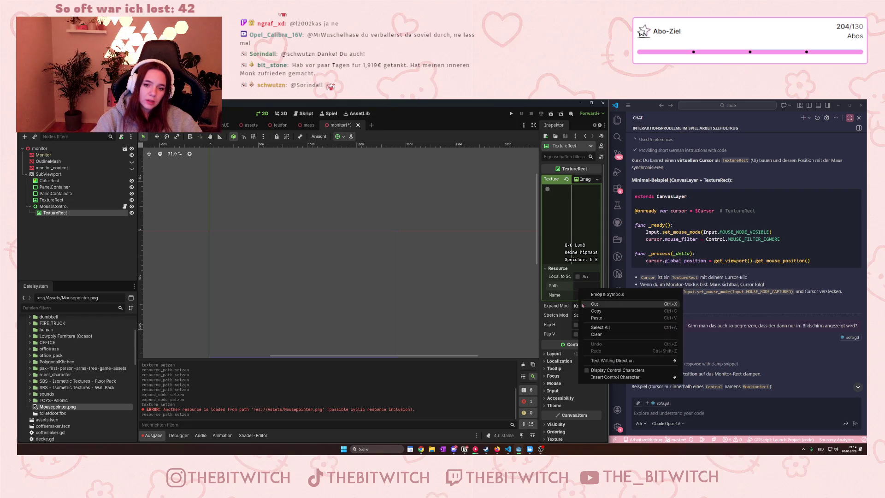
pyautogui.click(564, 291)
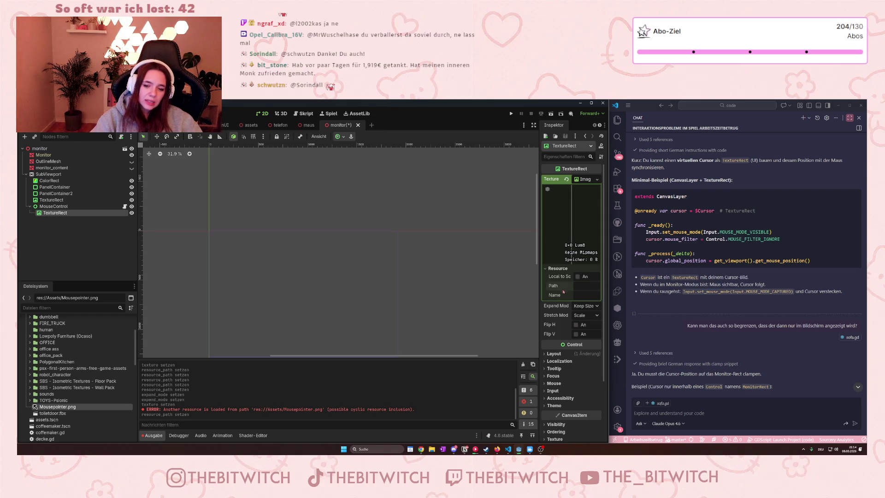
pyautogui.click(597, 179)
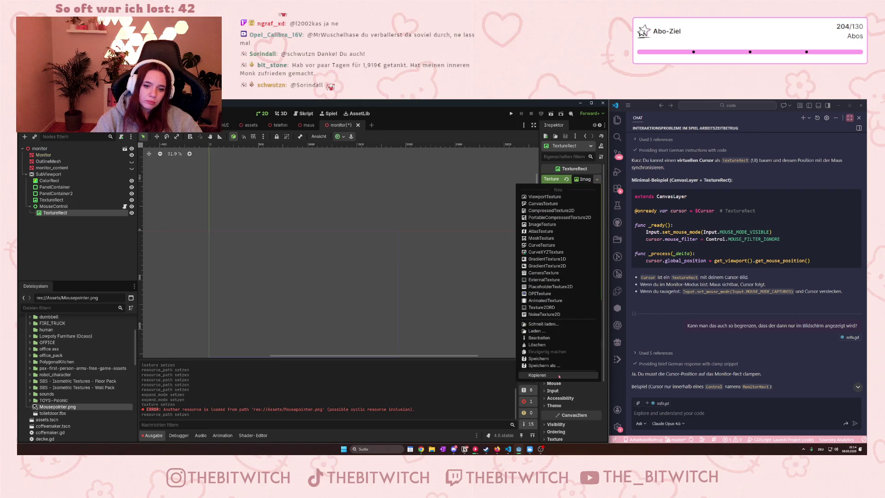
# Clear the texture and quick-load Mousepointer.png by searching 'mouse'.
pyautogui.click(596, 180)
pyautogui.click(567, 179)
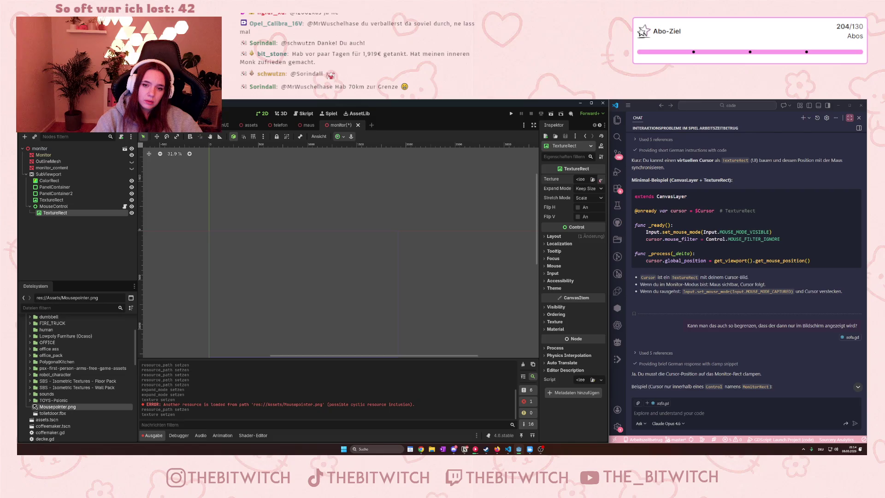
pyautogui.click(601, 180)
pyautogui.click(595, 181)
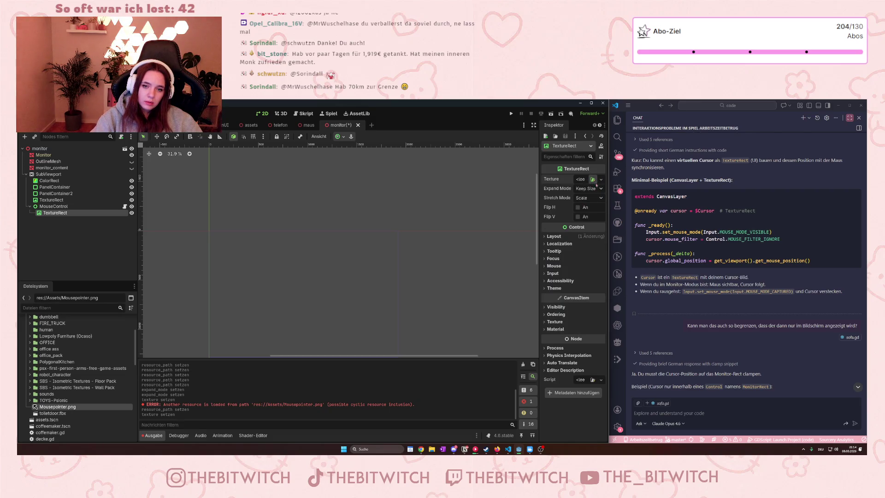
pyautogui.click(593, 179)
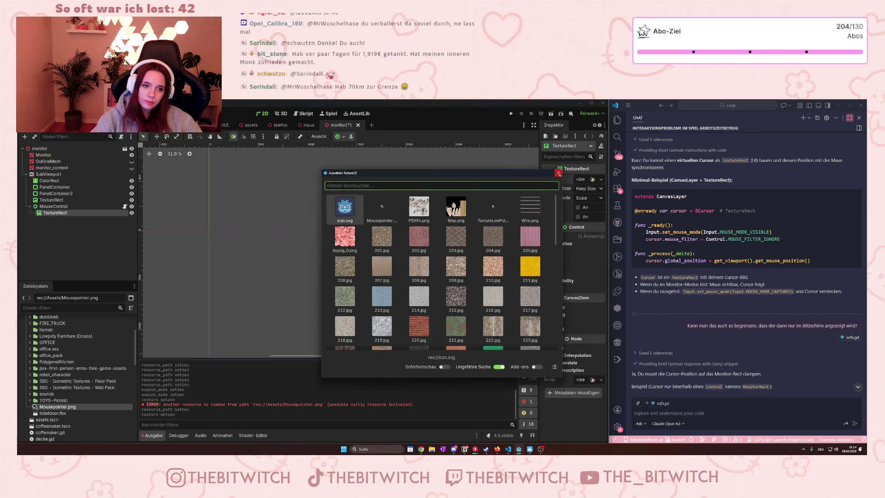
pyautogui.write('m')
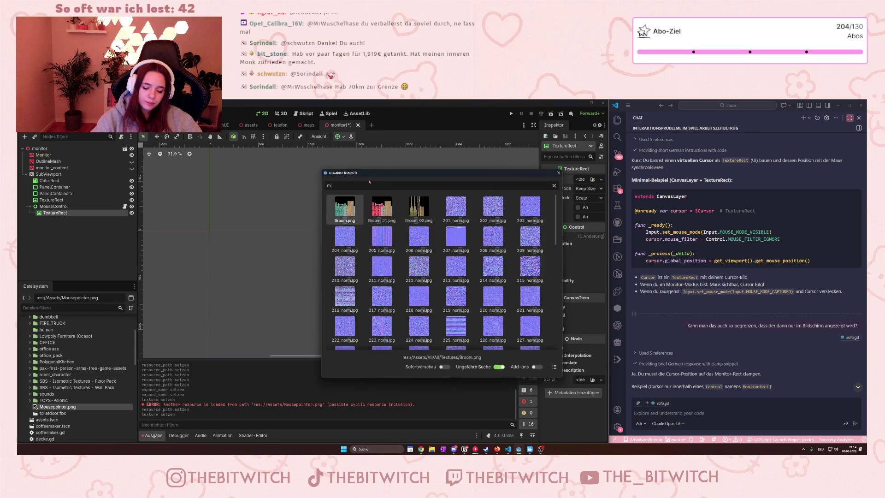
pyautogui.write('ouse')
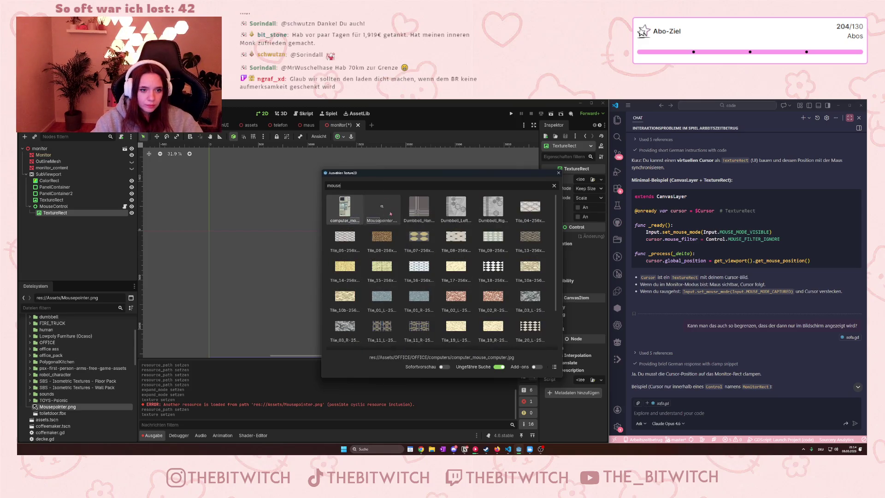
pyautogui.doubleClick(381, 206)
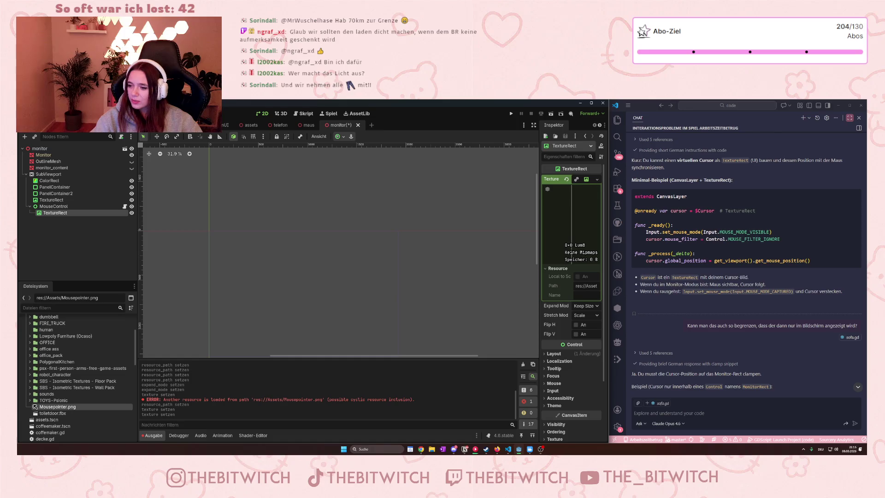
pyautogui.rightClick(257, 276)
# Apply an anchor preset twice to the cursor TextureRect, then switch to the 3D view.
pyautogui.press('Escape')
pyautogui.moveTo(260, 244)
pyautogui.mouseDown()
pyautogui.moveTo(278, 231)
pyautogui.moveTo(259, 263)
pyautogui.mouseUp()
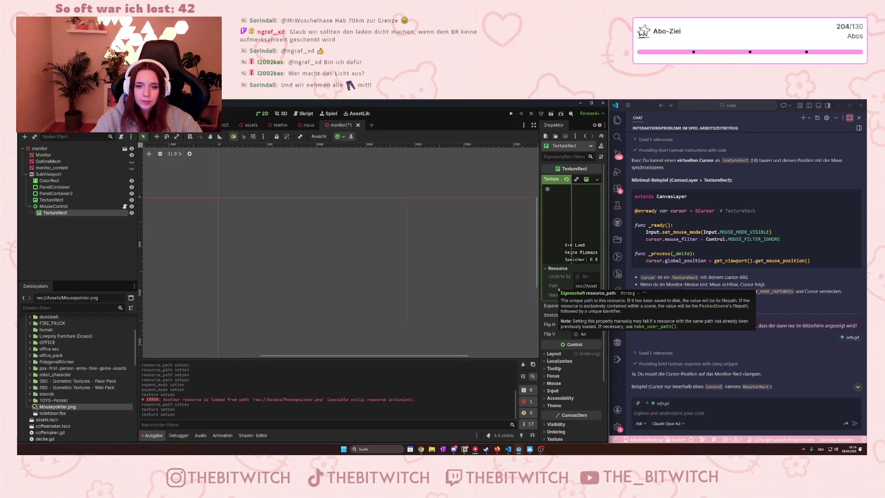
pyautogui.scroll(-4, 574, 275)
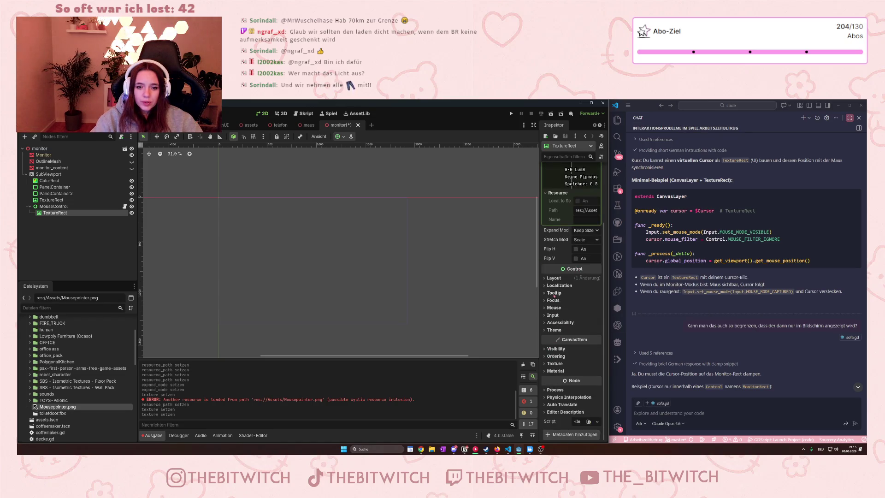
pyautogui.click(549, 372)
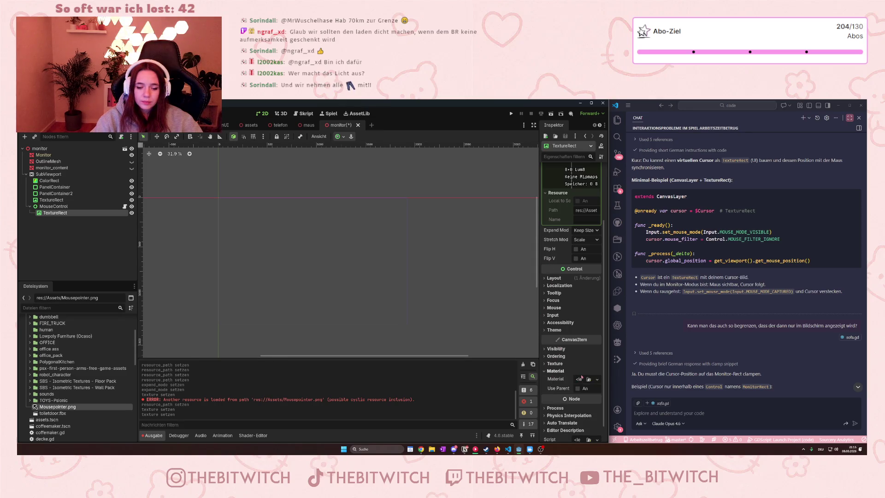
pyautogui.click(341, 138)
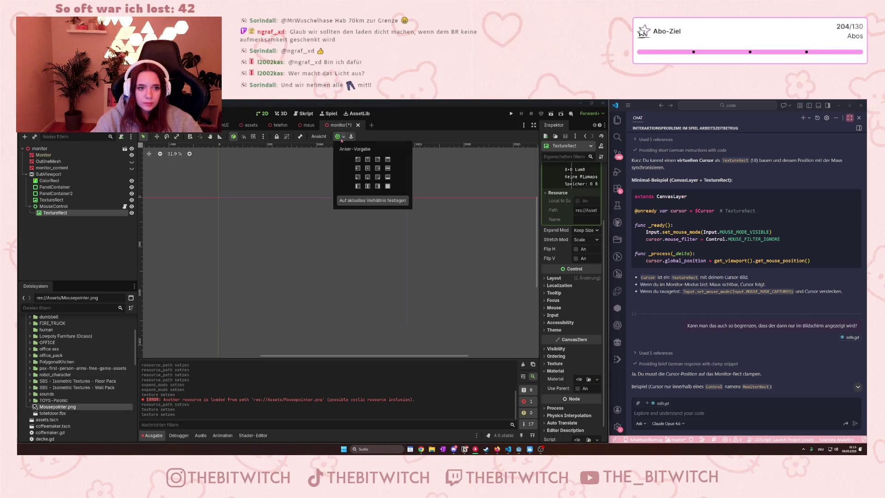
pyautogui.click(387, 186)
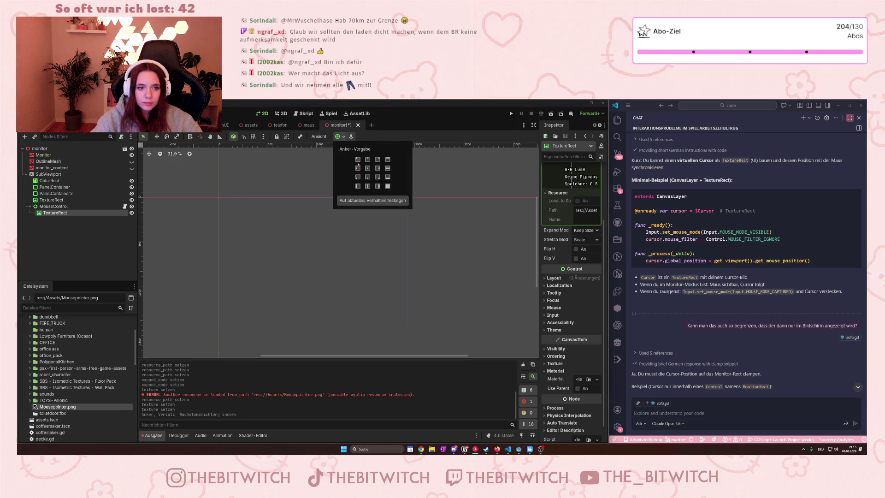
pyautogui.click(387, 186)
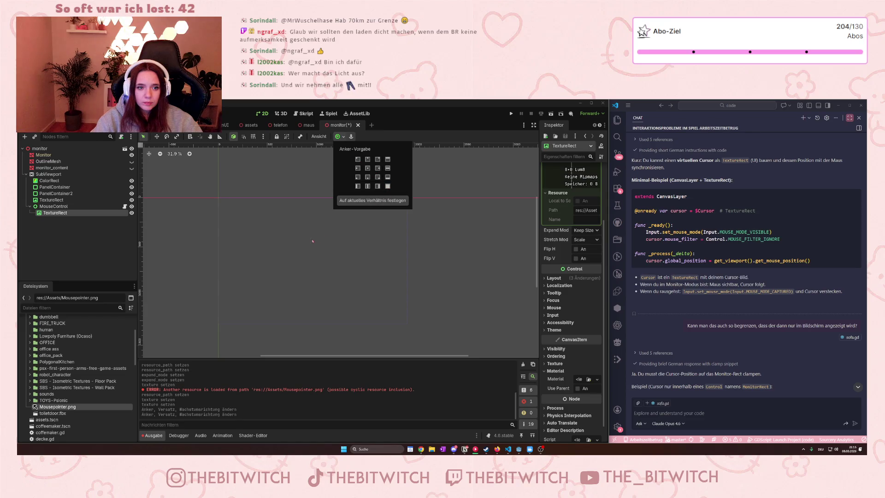
pyautogui.click(281, 185)
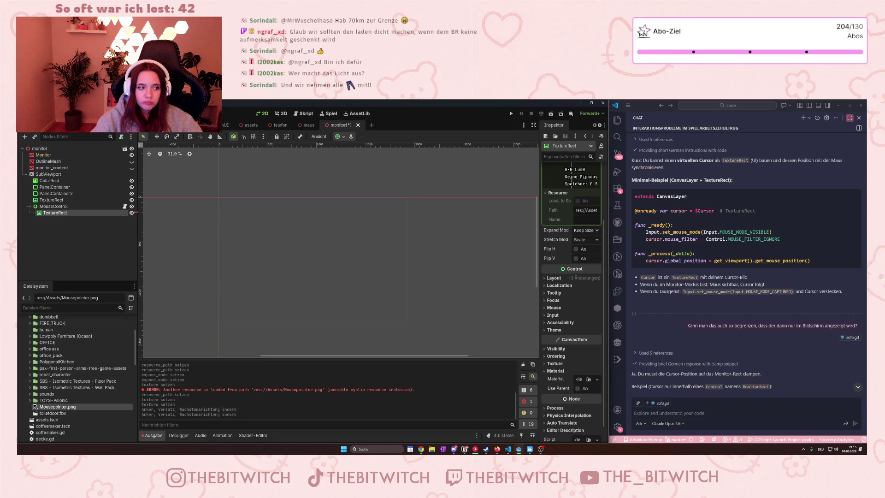
pyautogui.hotkey('ctrl', 'F2')
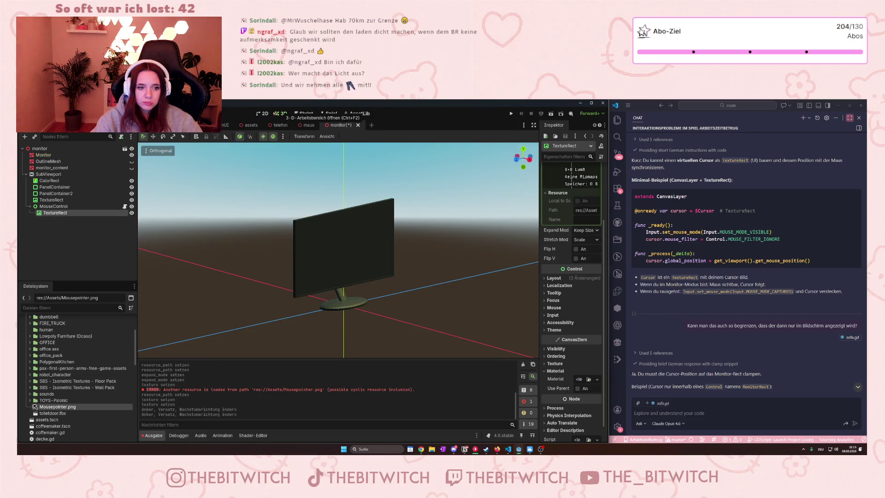
# Back in the 2D editor, select the ColorRect and MouseControl nodes in the scene tree.
pyautogui.hotkey('ctrl', 'F1')
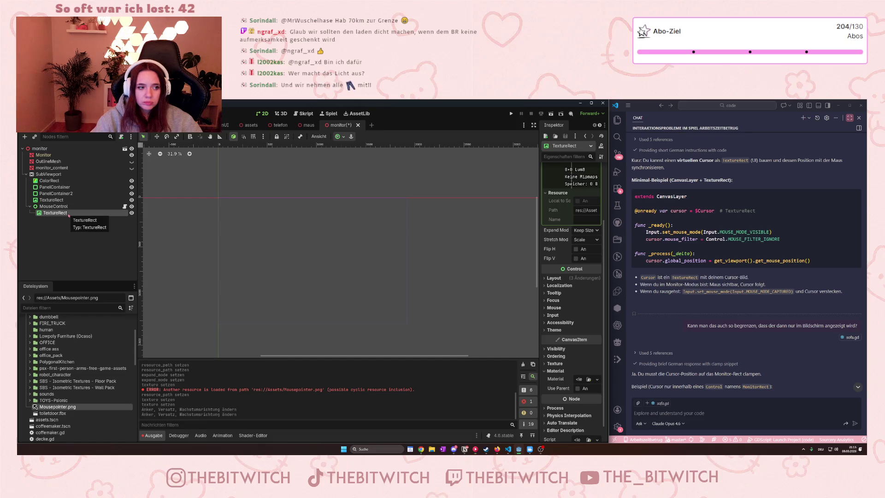
pyautogui.click(62, 182)
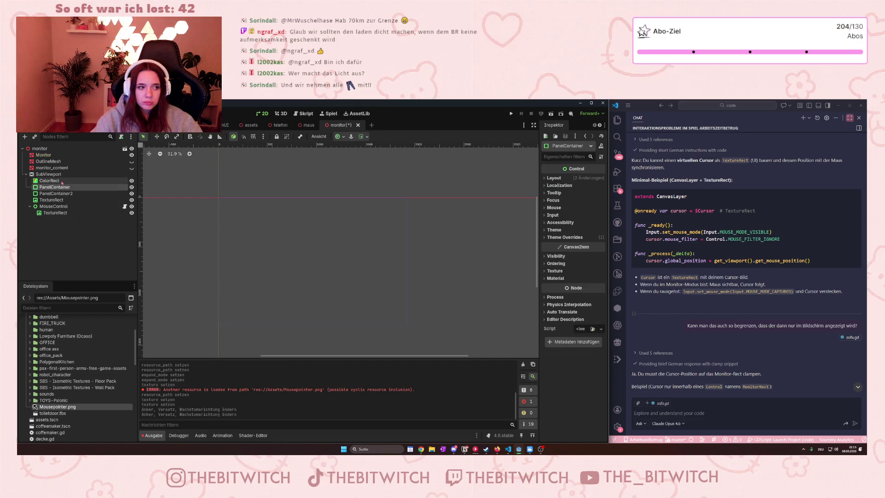
pyautogui.click(55, 187)
pyautogui.click(57, 193)
pyautogui.click(51, 199)
pyautogui.click(53, 206)
pyautogui.click(61, 213)
pyautogui.click(54, 206)
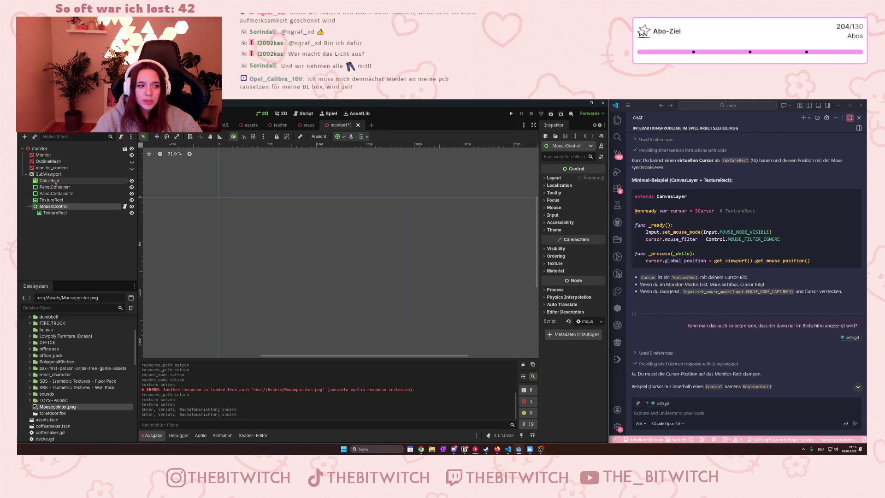
# Toggle monitor_content's visibility so the screen content shows again.
pyautogui.click(131, 167)
pyautogui.click(55, 186)
pyautogui.click(71, 201)
pyautogui.click(132, 168)
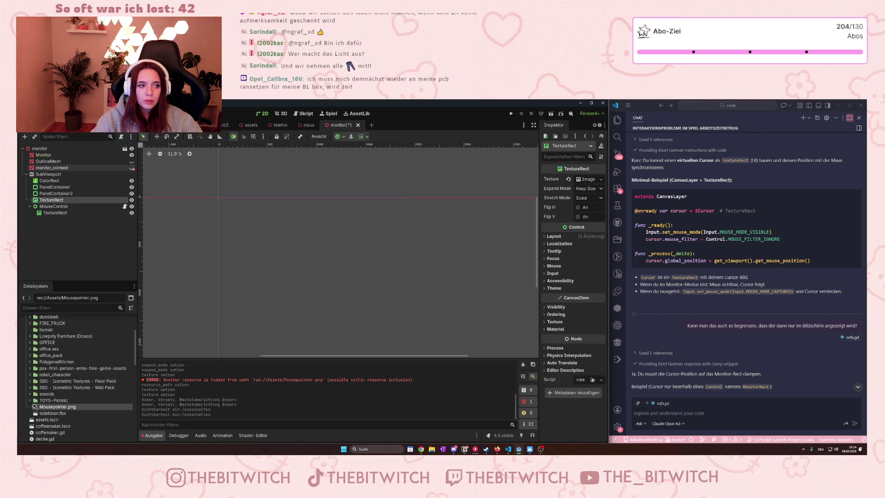
pyautogui.click(131, 167)
# Select the cursor TextureRect and view the monitor model in the 3D workspace.
pyautogui.moveTo(250, 119)
pyautogui.click(281, 113)
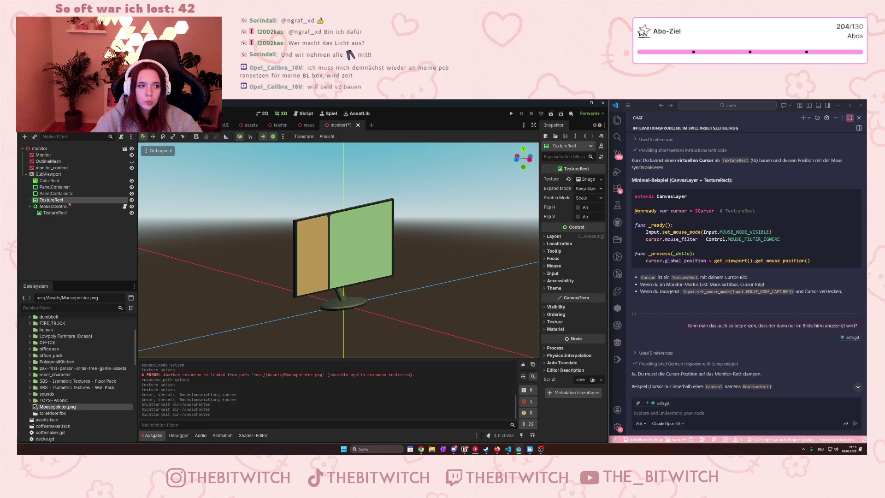
pyautogui.click(66, 214)
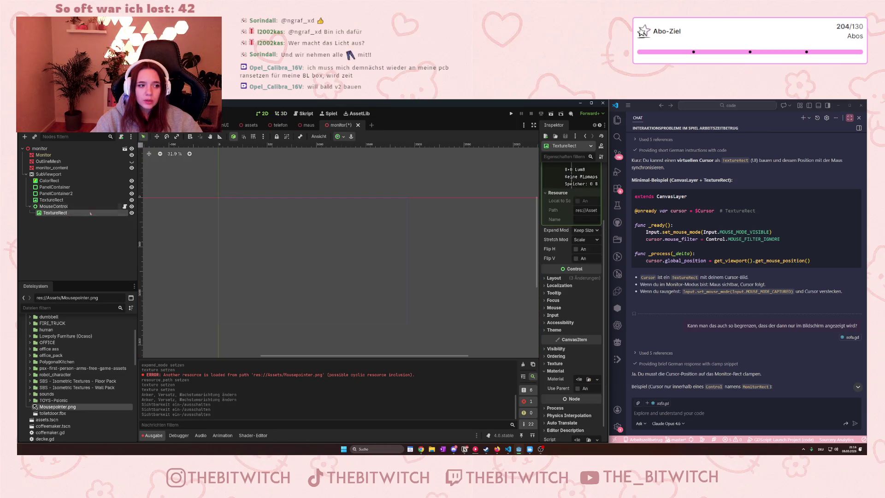
pyautogui.click(282, 114)
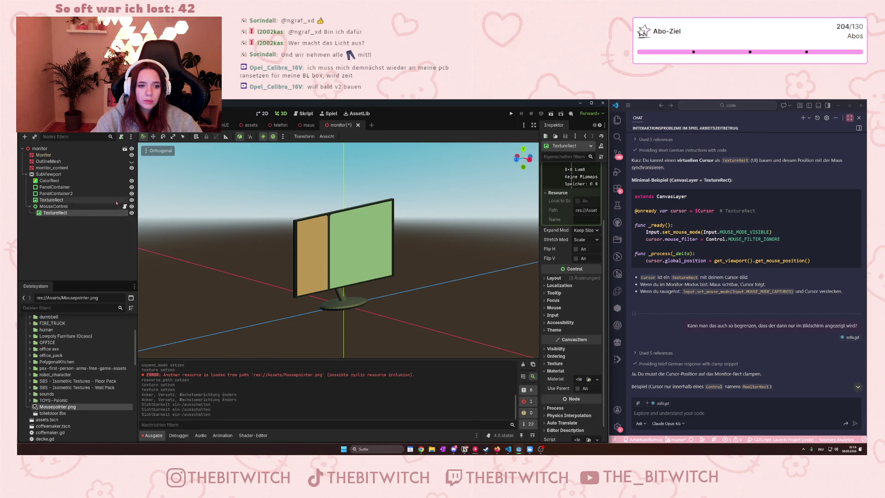
pyautogui.scroll(3, 573, 237)
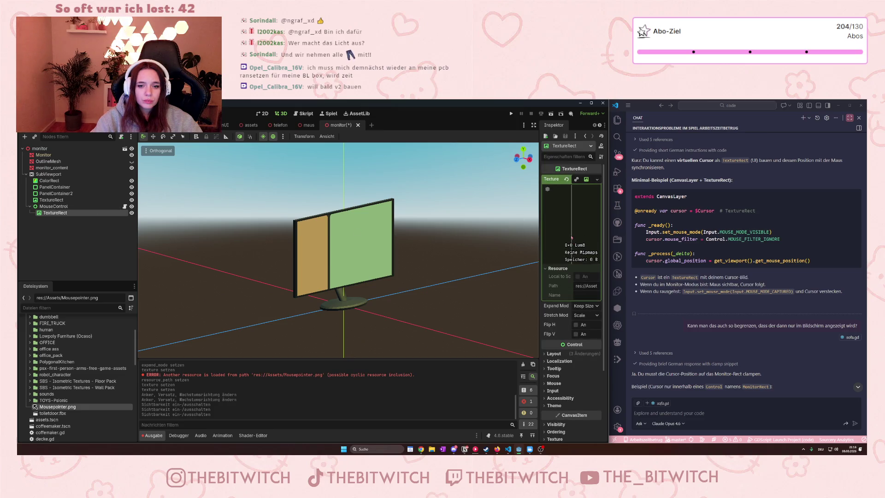